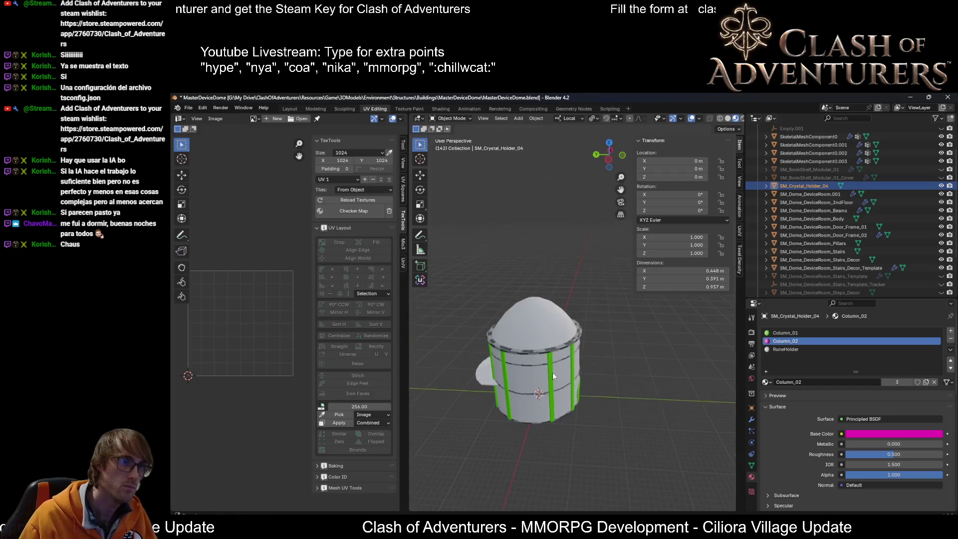
Select SM_Dome_DeviceRoom.001's top vertex in Edit Mode and grow the selection over the cap.
scroll(561, 310, down, 3)
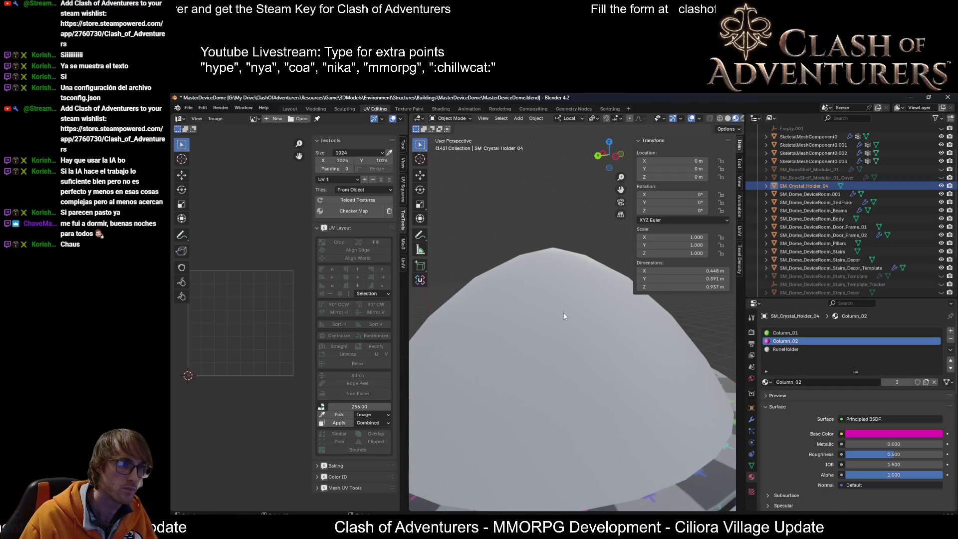
click(548, 271)
key(Tab)
scroll(553, 285, down, 4)
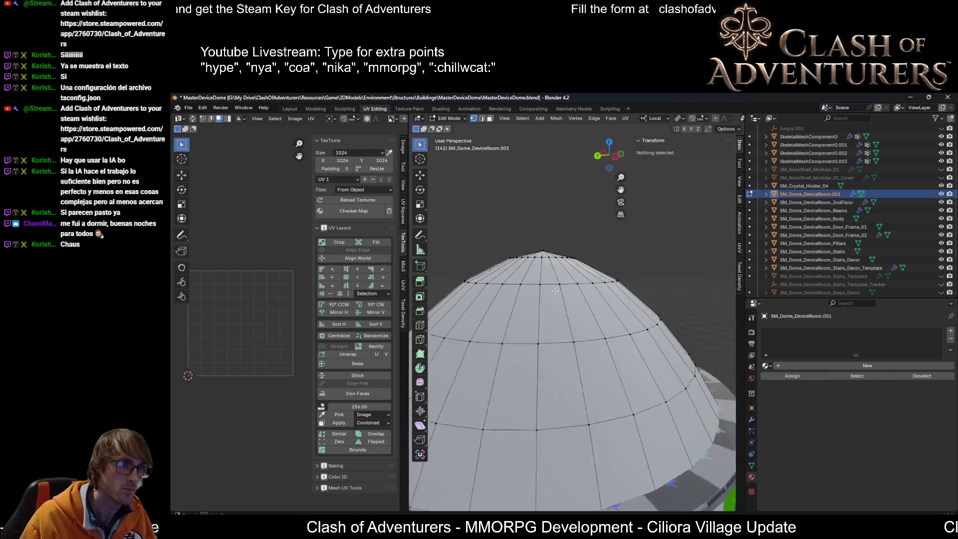
scroll(539, 288, up, 3)
click(506, 246)
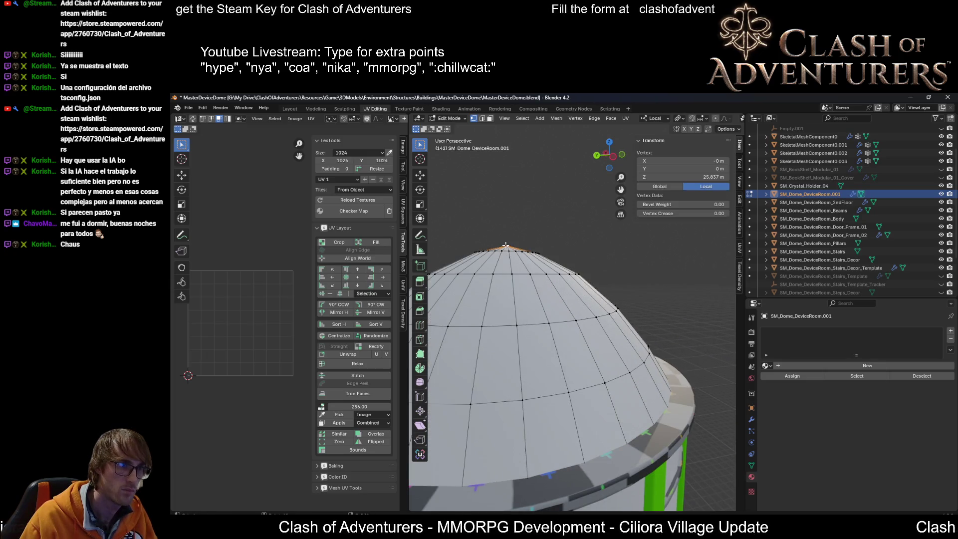
key(ctrl+KP_Add)
key(ctrl+KP_Add)
key(ctrl+KP_Add)
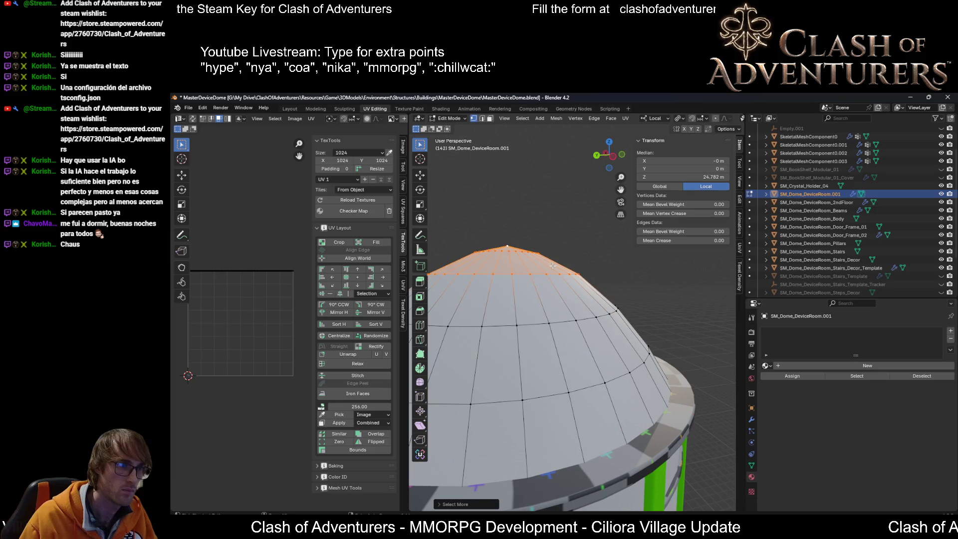
Smooth and scale the cap vertices several times, bringing their median height to 22.558 m.
key(shift+r)
key(shift+r)
key(shift+r)
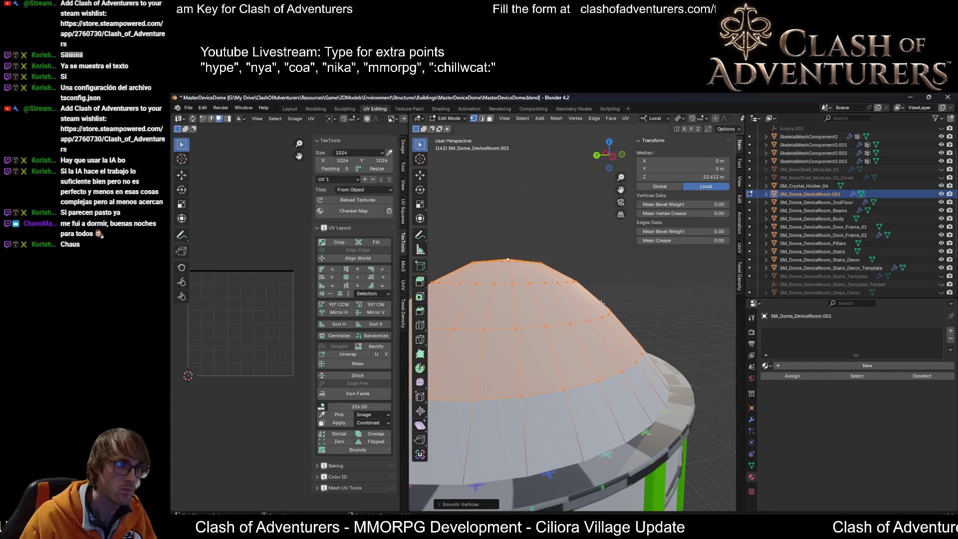
key(s)
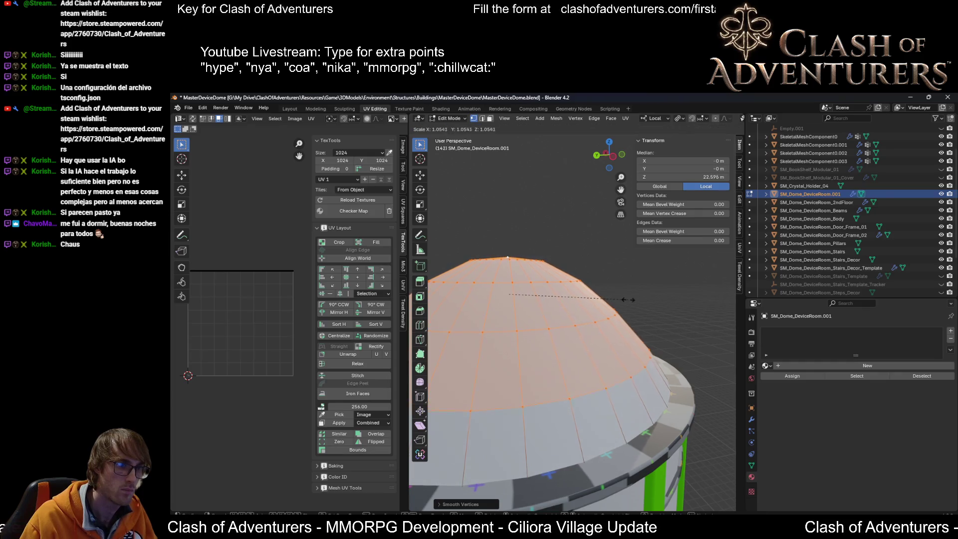
key(Escape)
key(shift+r)
key(shift+r)
scroll(632, 296, down, 5)
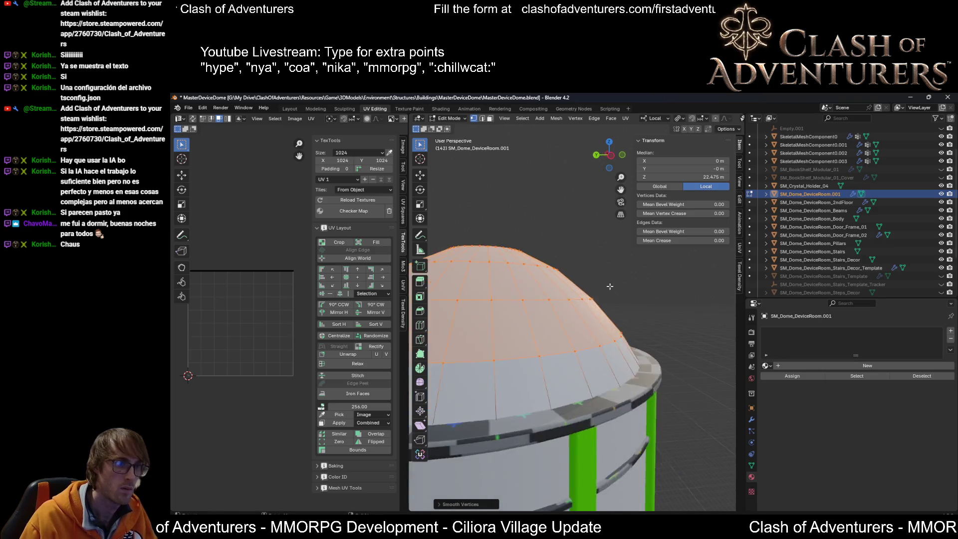
scroll(619, 298, up, 3)
scroll(616, 300, up, 3)
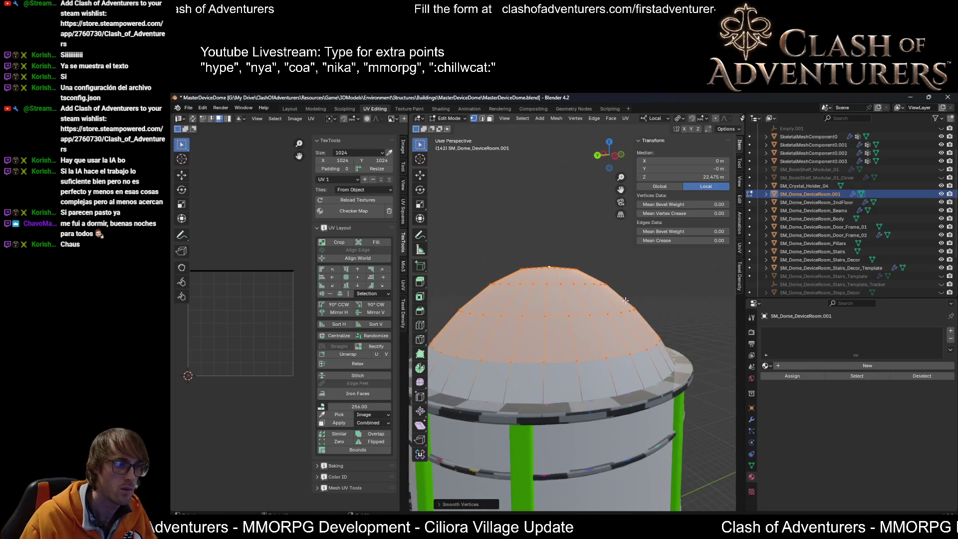
key(s)
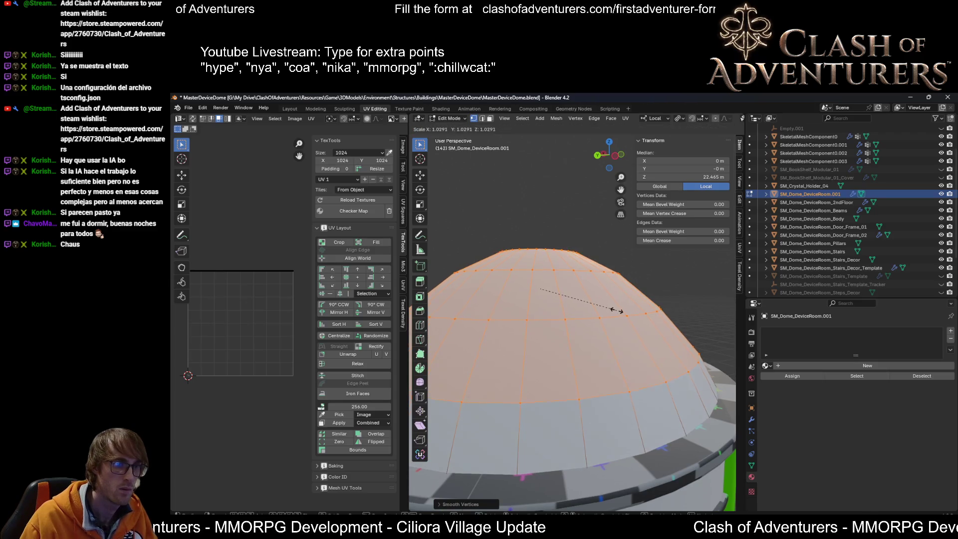
key(Escape)
key(shift+r)
scroll(618, 306, down, 5)
Leave Edit Mode to check the rounded dome, then return to mesh editing.
key(Tab)
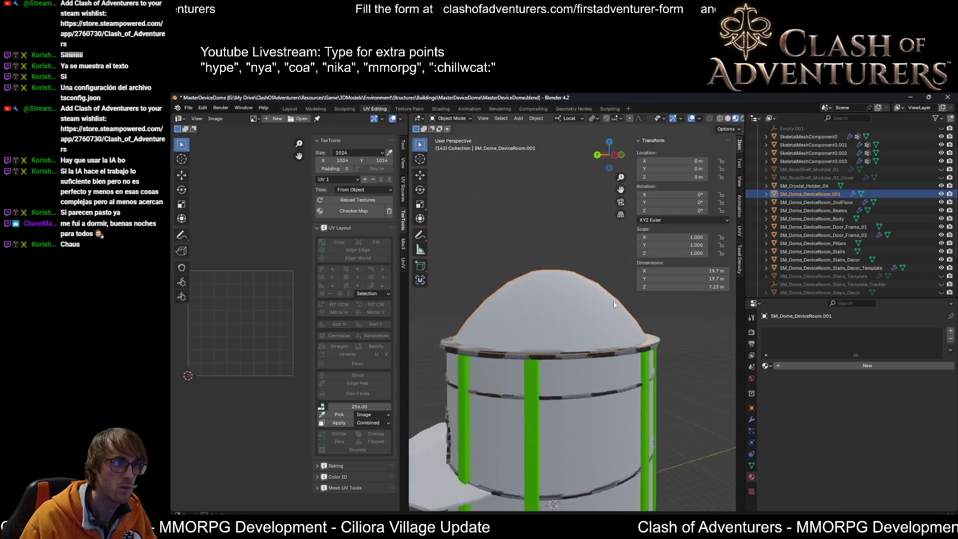
scroll(611, 301, down, 2)
key(Tab)
Inspect the smoothed dome cap in Edit Mode and save the blend file.
key(Tab)
scroll(591, 319, up, 1)
key(Tab)
scroll(583, 329, up, 2)
scroll(582, 329, down, 3)
mouse_move(583, 329)
middle_down()
mouse_move(600, 347)
mouse_move(559, 319)
middle_up()
scroll(600, 347, up, 4)
scroll(538, 302, down, 3)
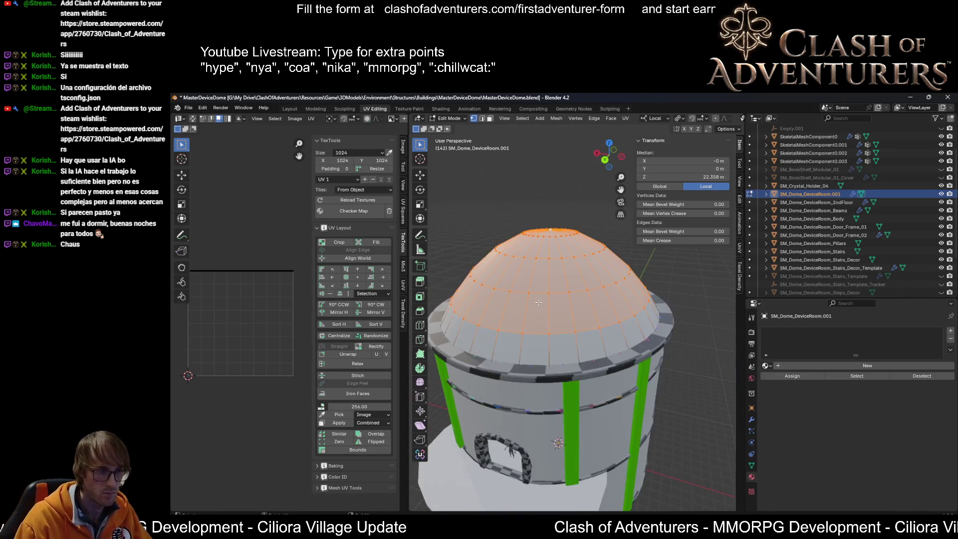
scroll(538, 301, up, 2)
key(ctrl+s)
Select a single edge loop partway down the dome from a top-down view.
scroll(573, 314, up, 2)
mouse_move(588, 321)
middle_down()
mouse_move(605, 330)
mouse_move(573, 330)
middle_up()
scroll(555, 330, up, 2)
scroll(565, 326, down, 3)
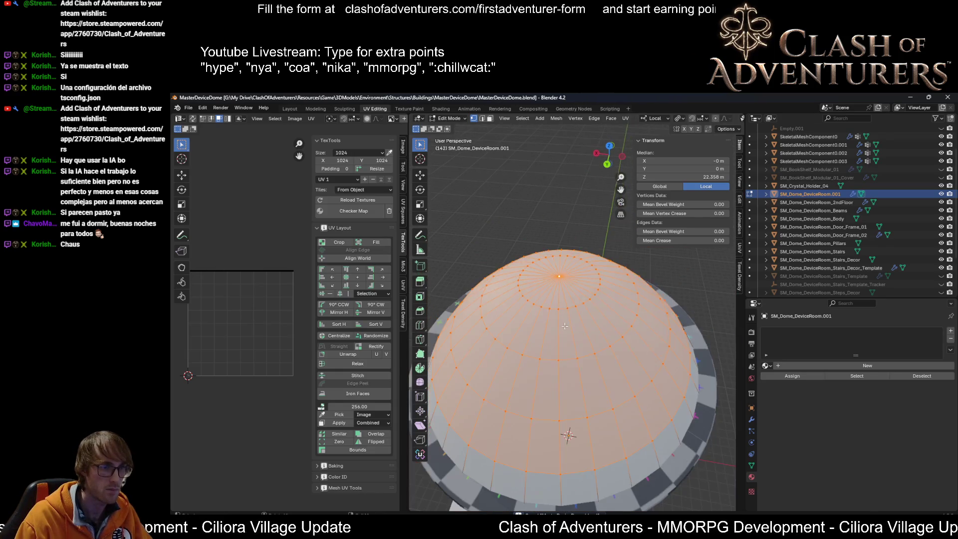
scroll(560, 369, down, 2)
scroll(560, 368, up, 3)
scroll(561, 367, down, 3)
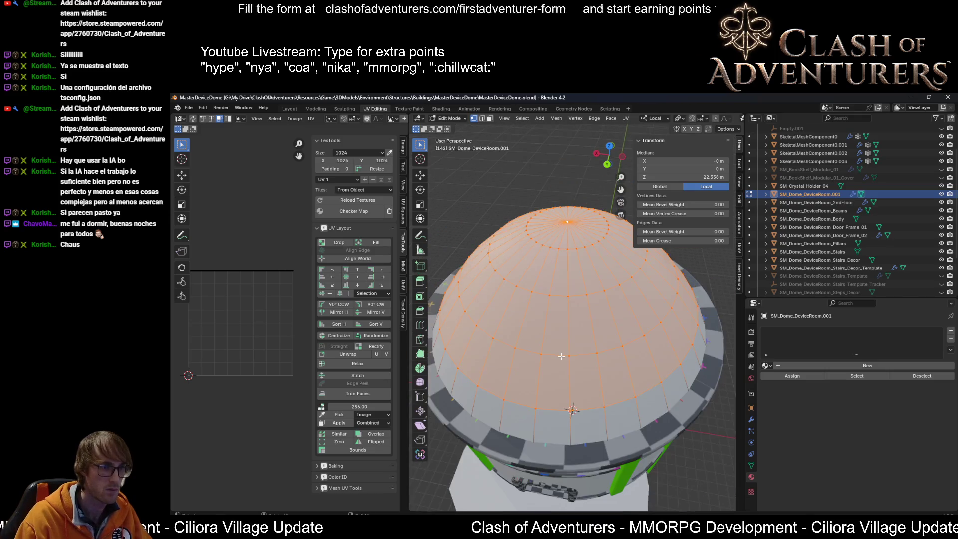
scroll(561, 354, up, 3)
alt+click(562, 327)
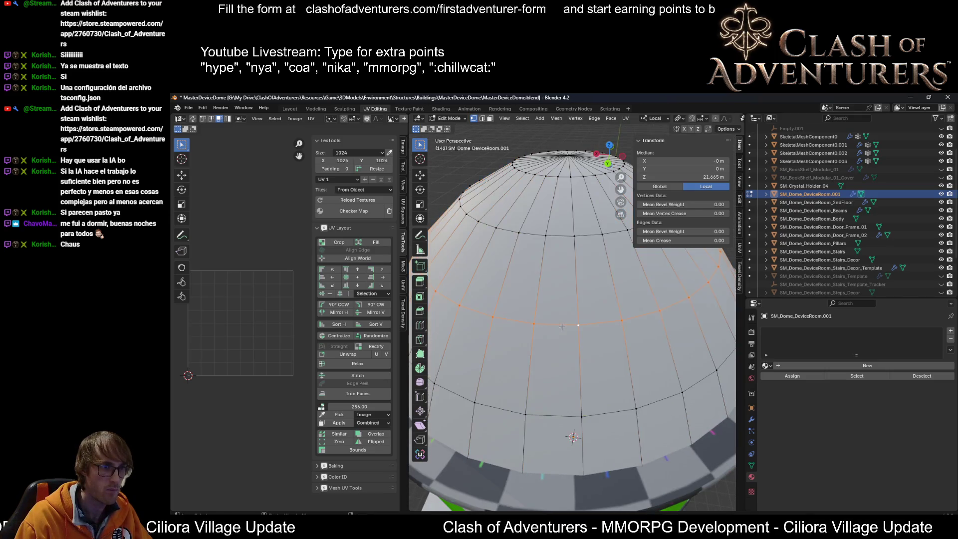
scroll(576, 332, down, 3)
scroll(569, 319, up, 5)
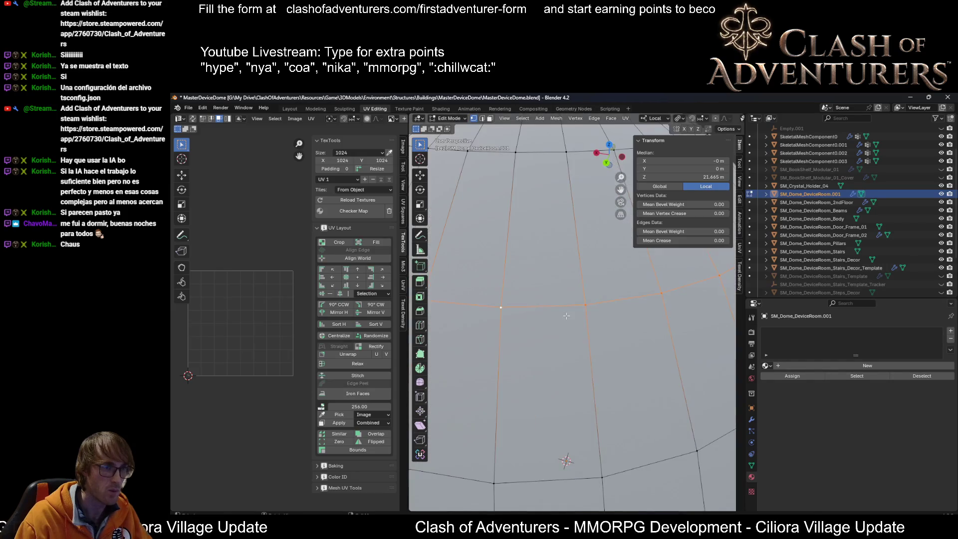
Bevel the selected dome edge loop into a narrow 3-segment band and view it in solid shading.
key(ctrl+b)
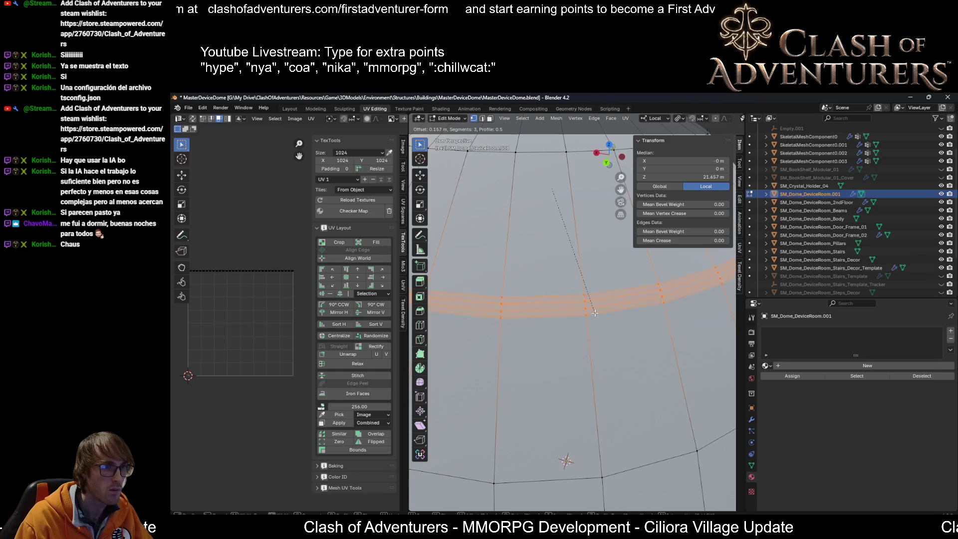
click(593, 310)
key(alt+z)
mouse_move(593, 311)
middle_down()
mouse_move(652, 282)
mouse_move(532, 191)
mouse_move(546, 316)
middle_up()
scroll(643, 275, down, 5)
scroll(574, 225, up, 5)
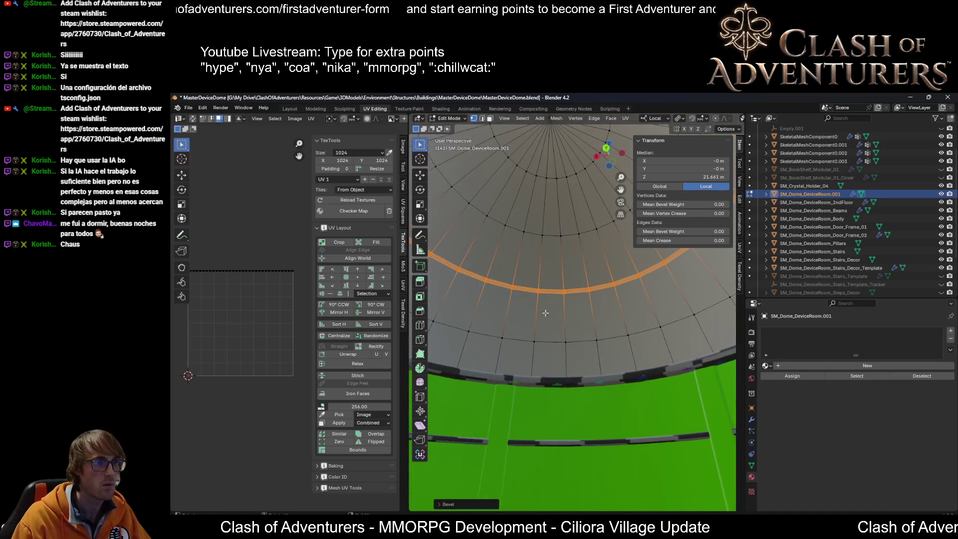
click(537, 291)
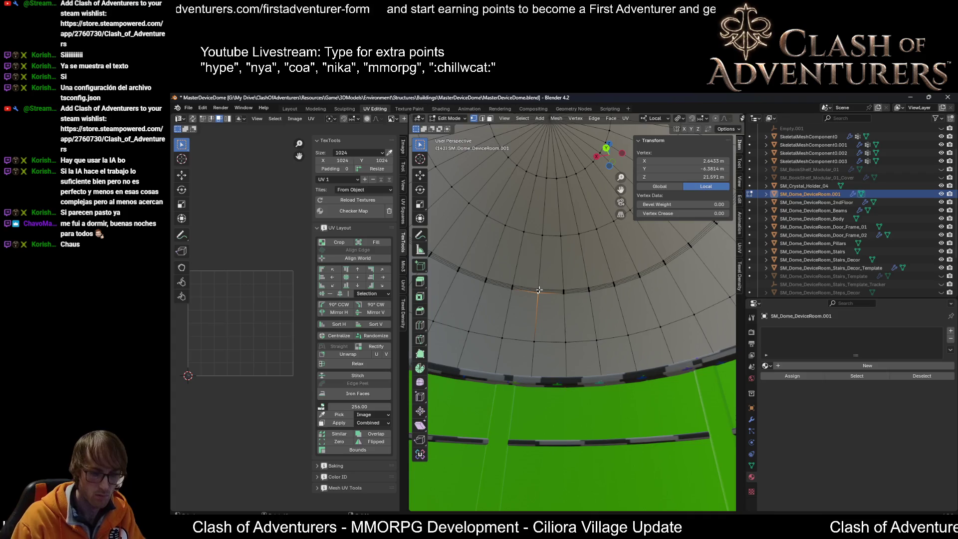
key(KP_Decimal)
middle_drag(548, 315, 616, 327)
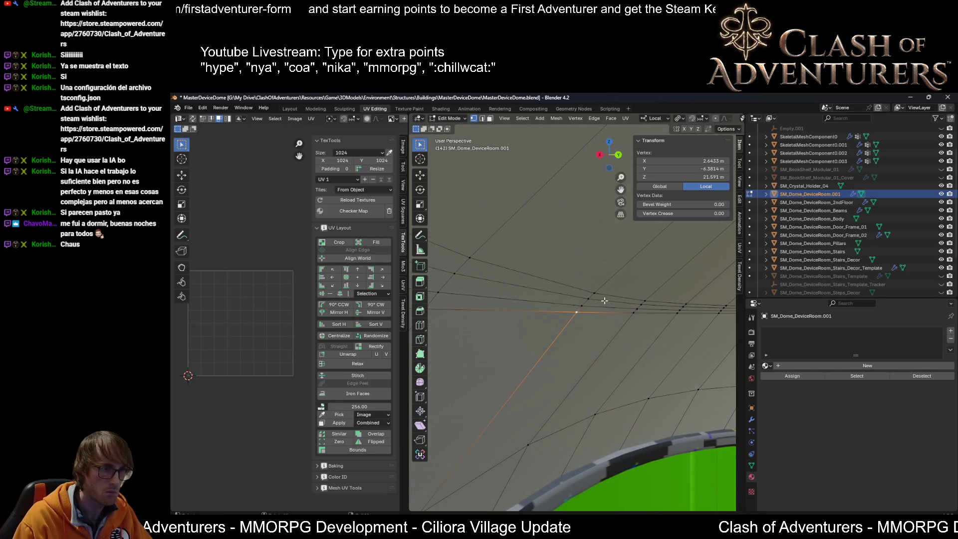
middle_drag(601, 298, 583, 316)
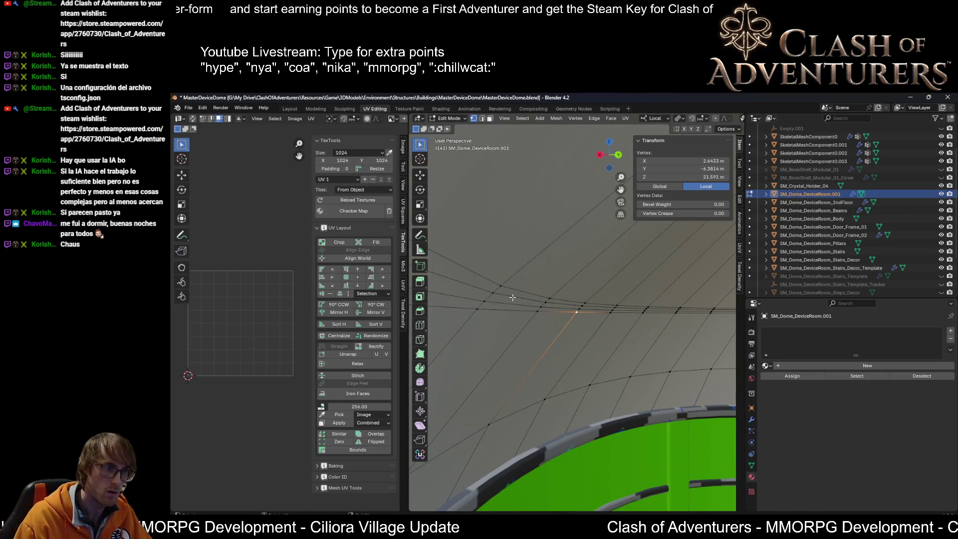
key(3)
Select the beveled face loop around the dome, try scaling and moving it, then undo the move.
alt+click(543, 303)
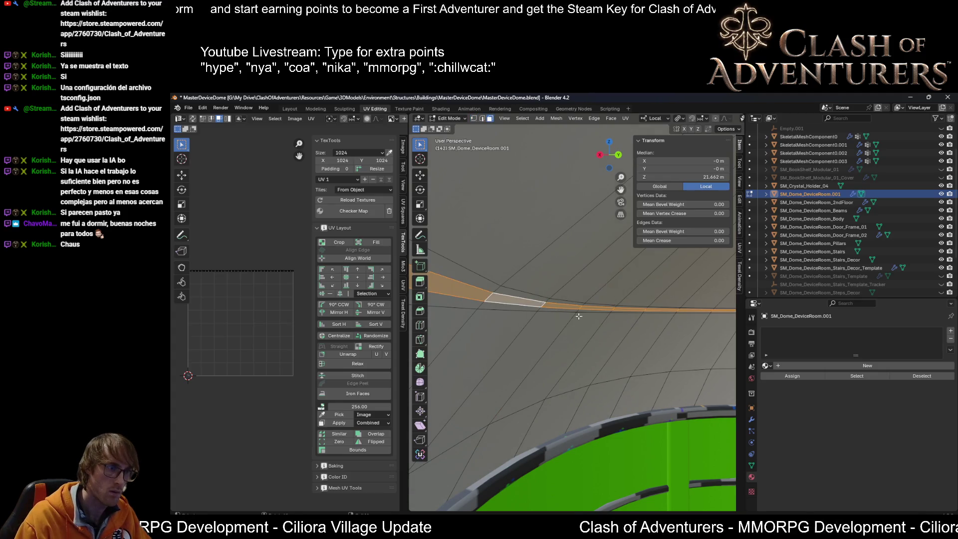
key(s)
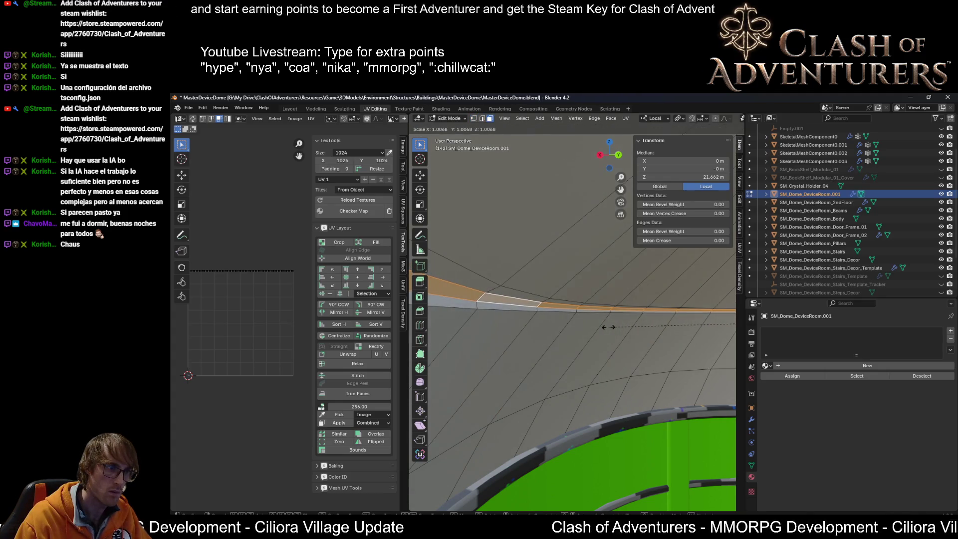
key(Escape)
key(g)
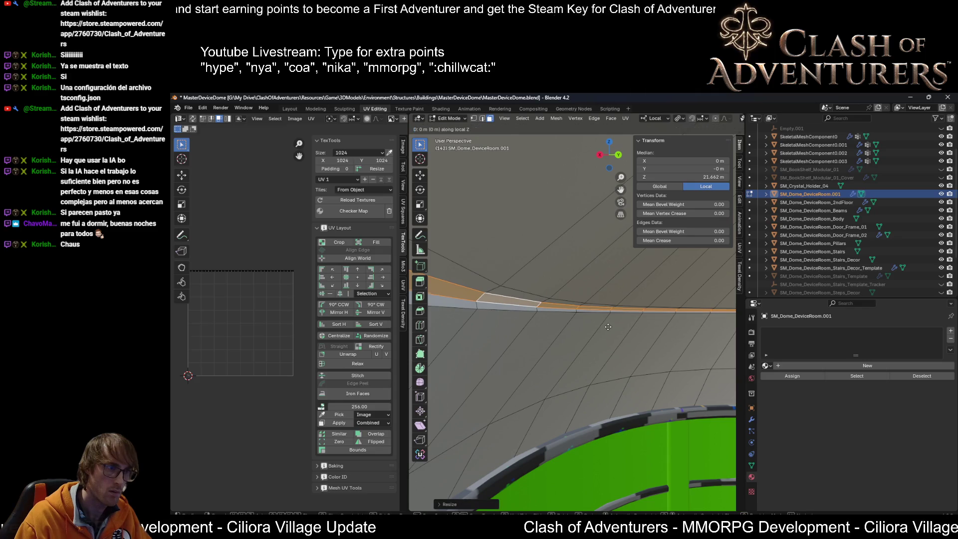
click(608, 323)
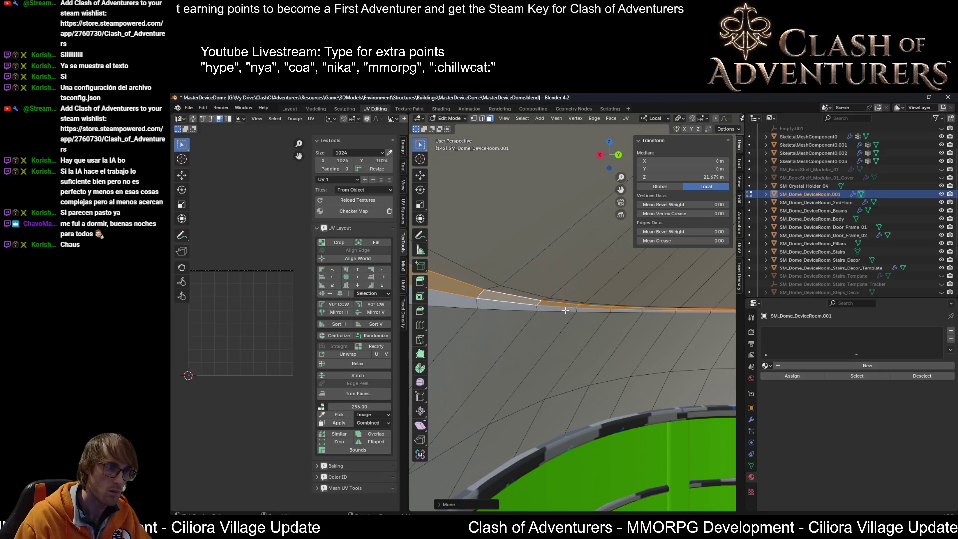
key(ctrl+z)
Orbit and zoom around the dome to inspect the beveled band.
scroll(566, 310, up, 5)
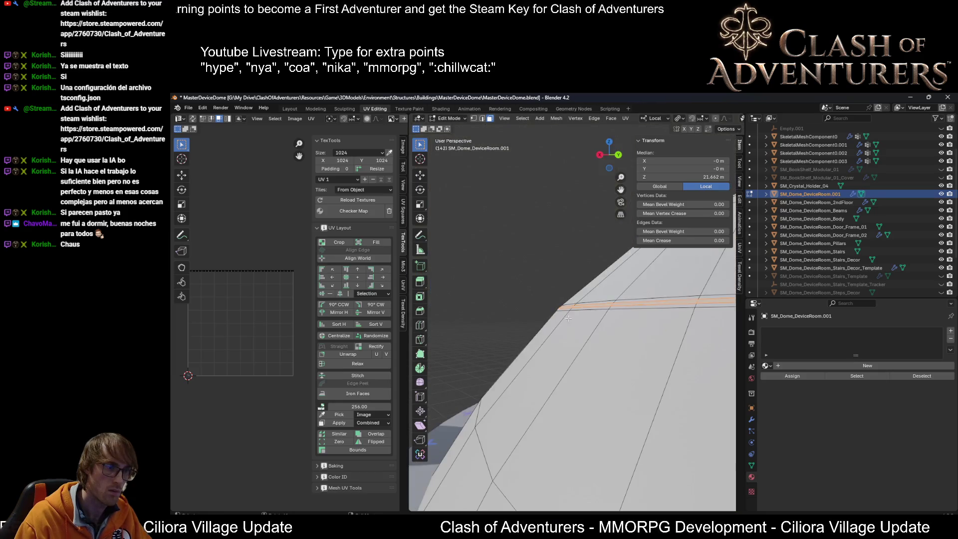
scroll(571, 320, down, 4)
scroll(570, 323, up, 4)
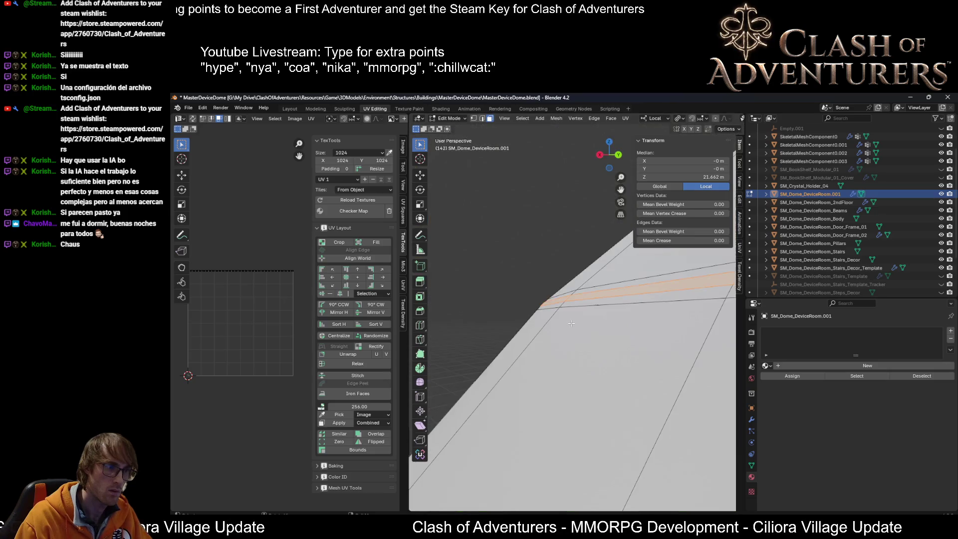
scroll(571, 323, down, 5)
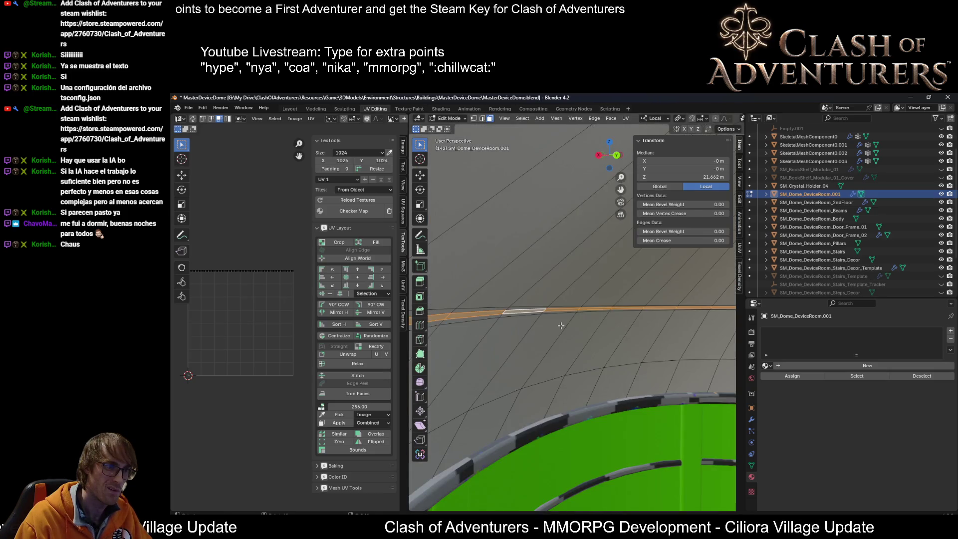
middle_drag(555, 325, 539, 324)
scroll(534, 323, up, 4)
scroll(529, 323, down, 4)
scroll(525, 322, up, 4)
scroll(543, 329, down, 4)
scroll(564, 334, up, 4)
scroll(584, 342, down, 4)
scroll(602, 349, up, 4)
scroll(602, 348, down, 4)
scroll(594, 349, up, 2)
scroll(589, 349, down, 2)
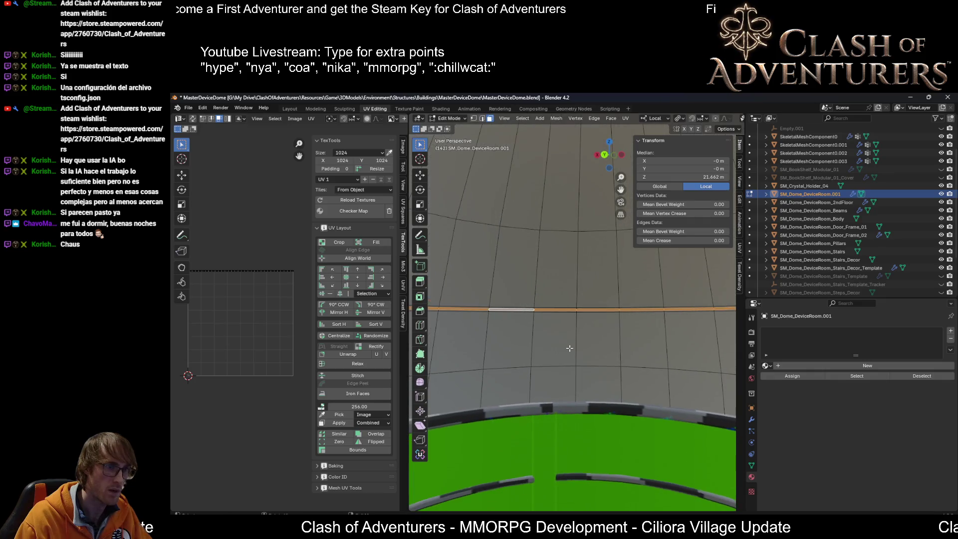
middle_drag(586, 348, 569, 349)
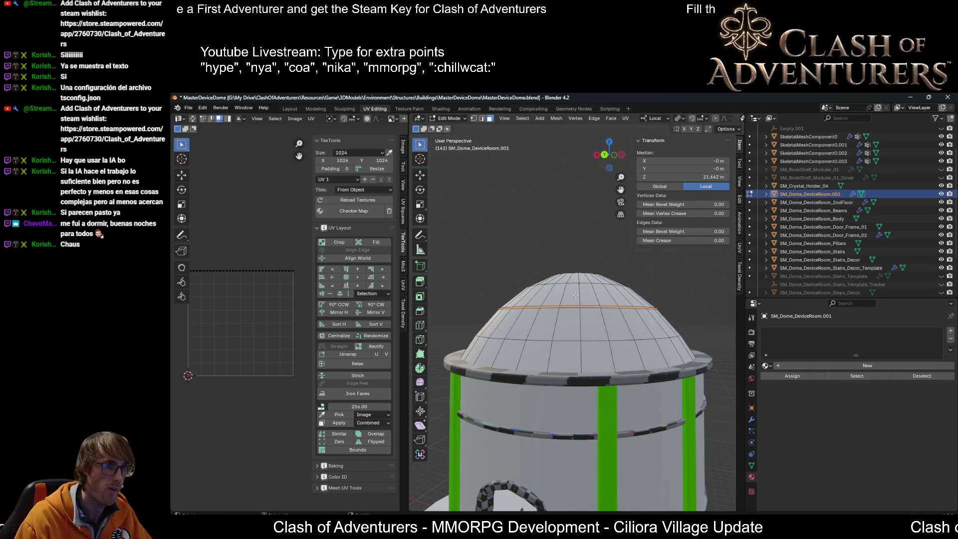
Grow the ring selection to neighbouring edge loops and scale the band.
scroll(573, 294, up, 5)
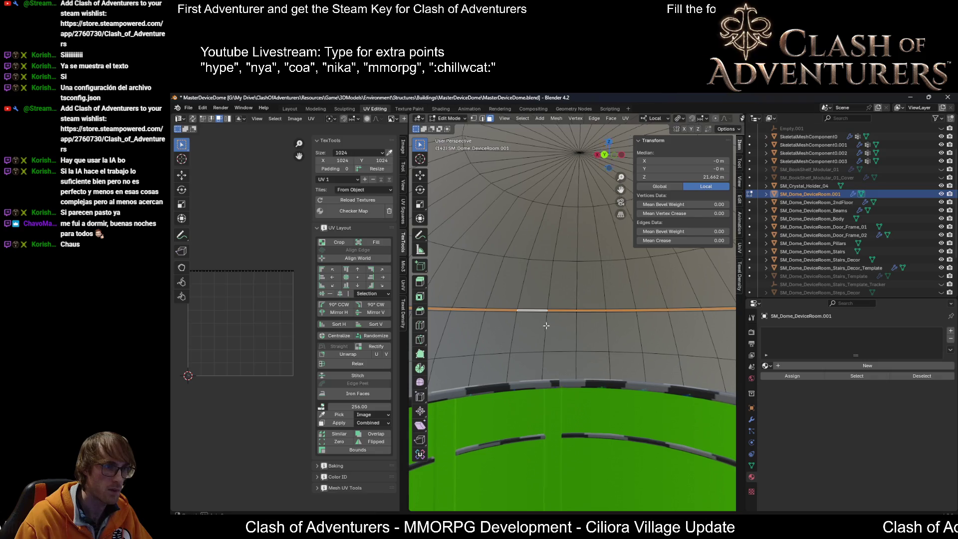
scroll(553, 332, up, 5)
scroll(566, 342, up, 1)
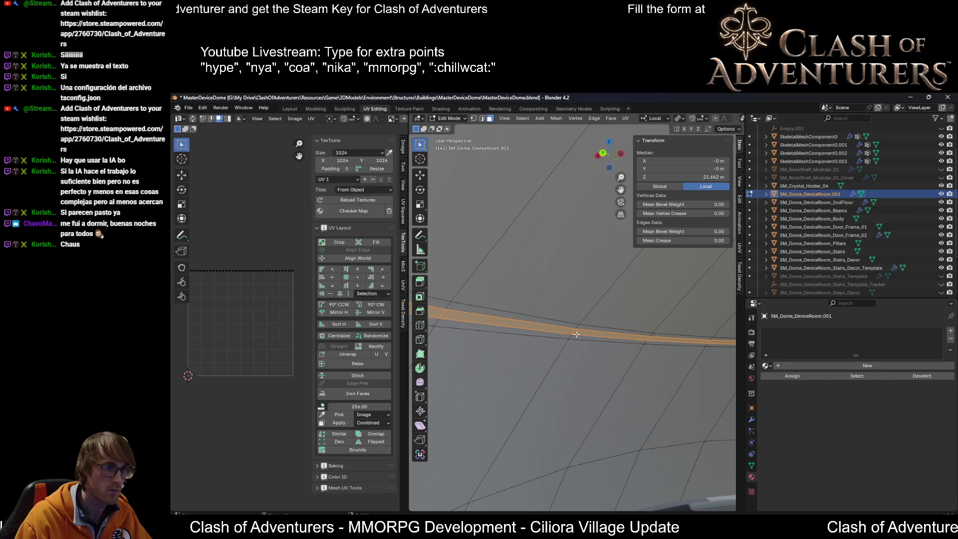
key(ctrl+KP_Add)
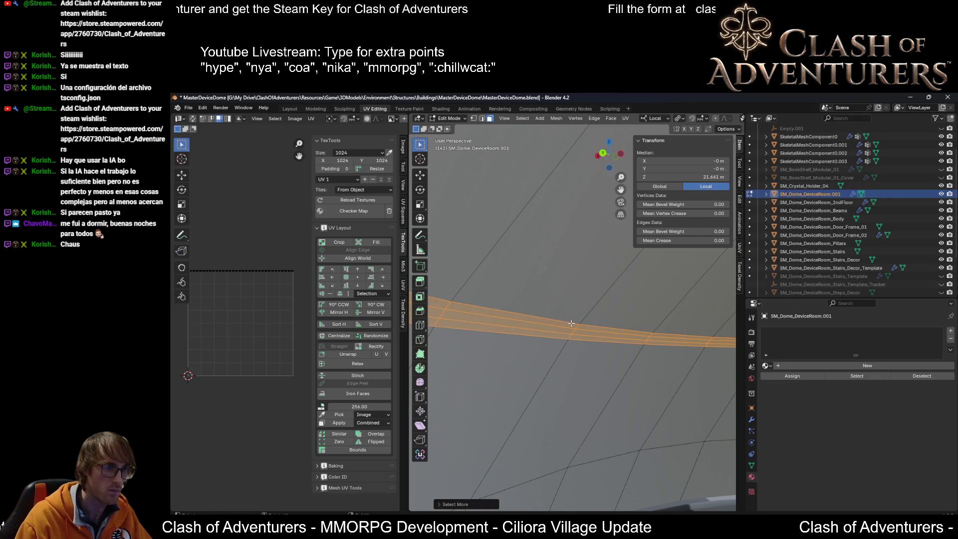
middle_drag(570, 324, 578, 329)
key(s)
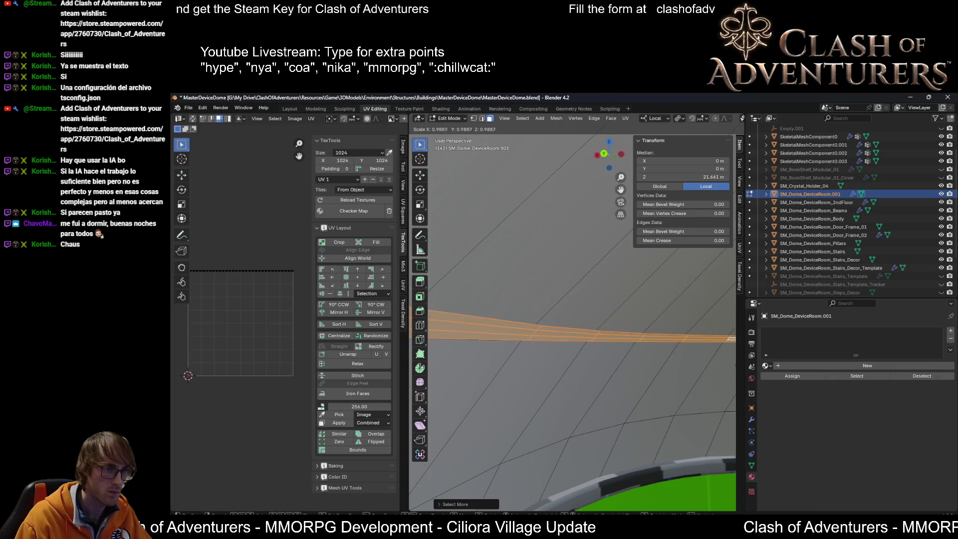
click(619, 364)
Extrude the band in place and scale the new strip of faces.
key(e)
middle_drag(620, 364, 537, 333)
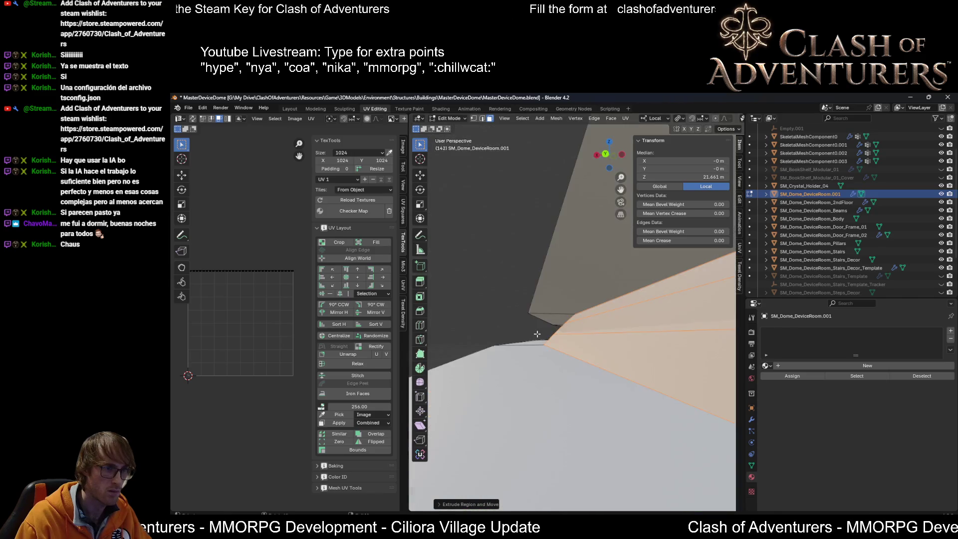
scroll(543, 333, down, 5)
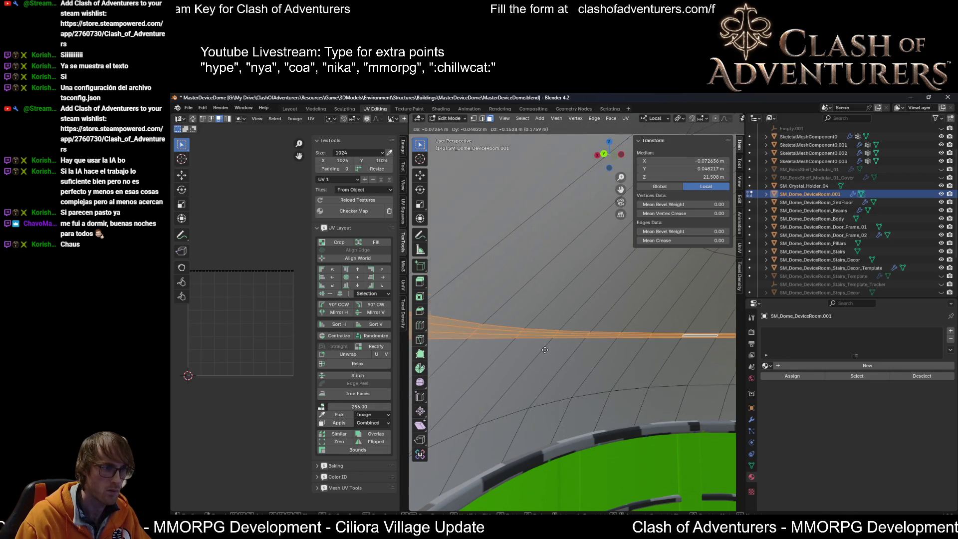
right_click(529, 315)
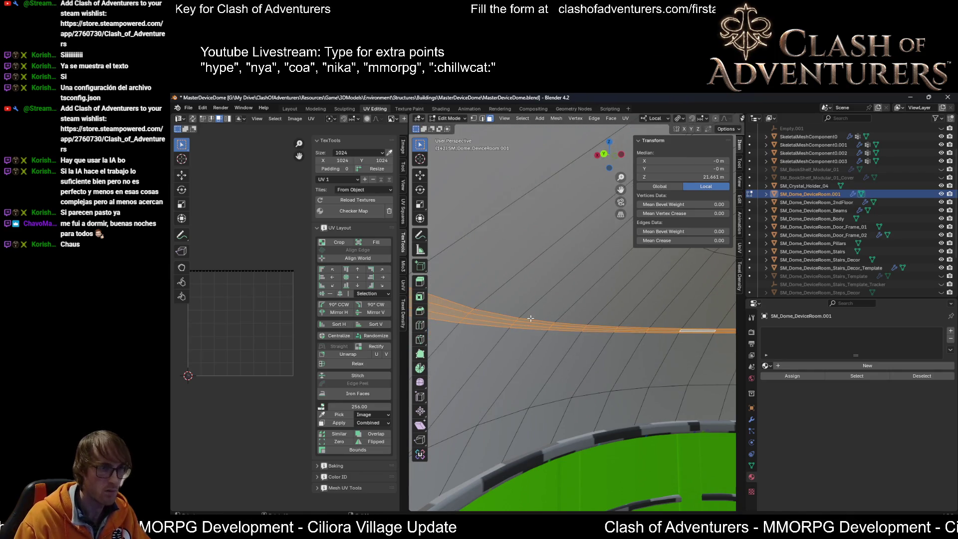
key(s)
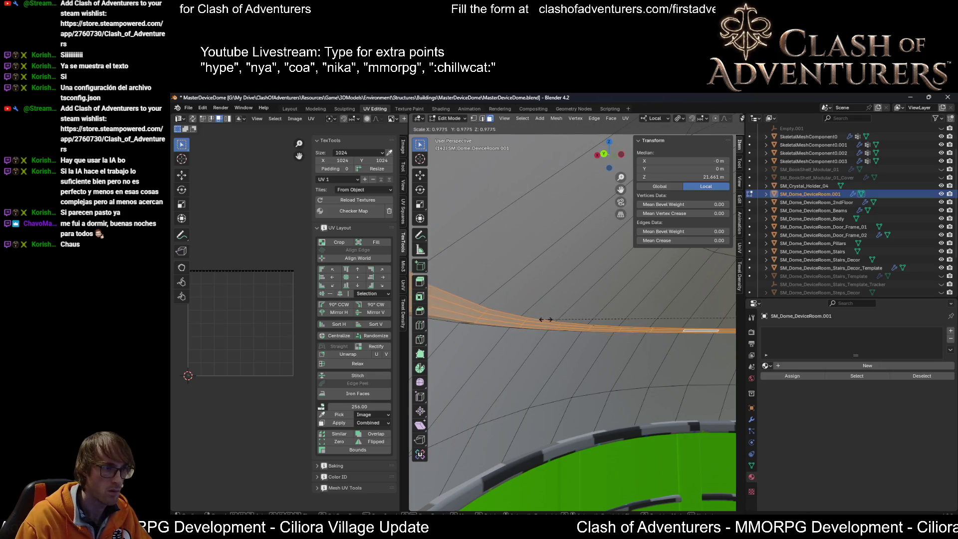
click(546, 319)
scroll(549, 319, up, 5)
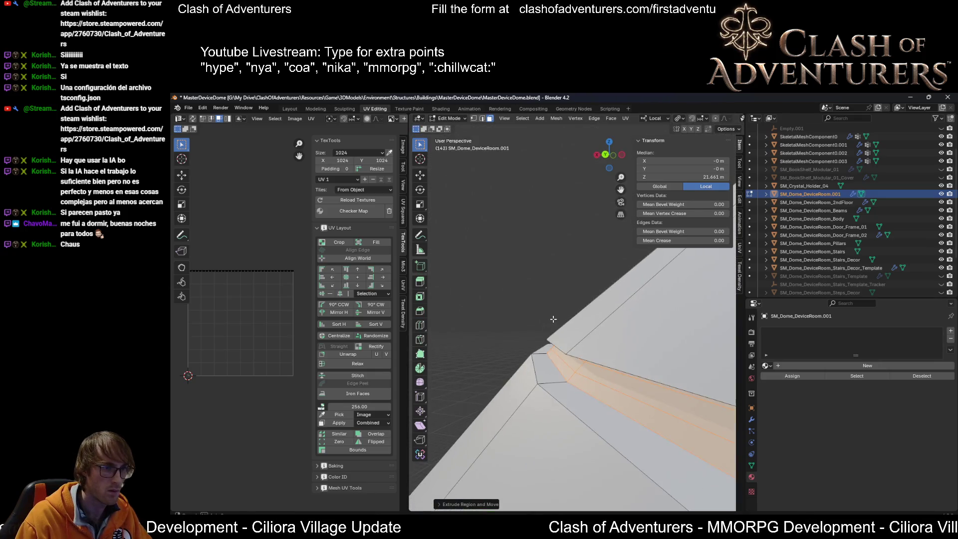
scroll(553, 317, up, 5)
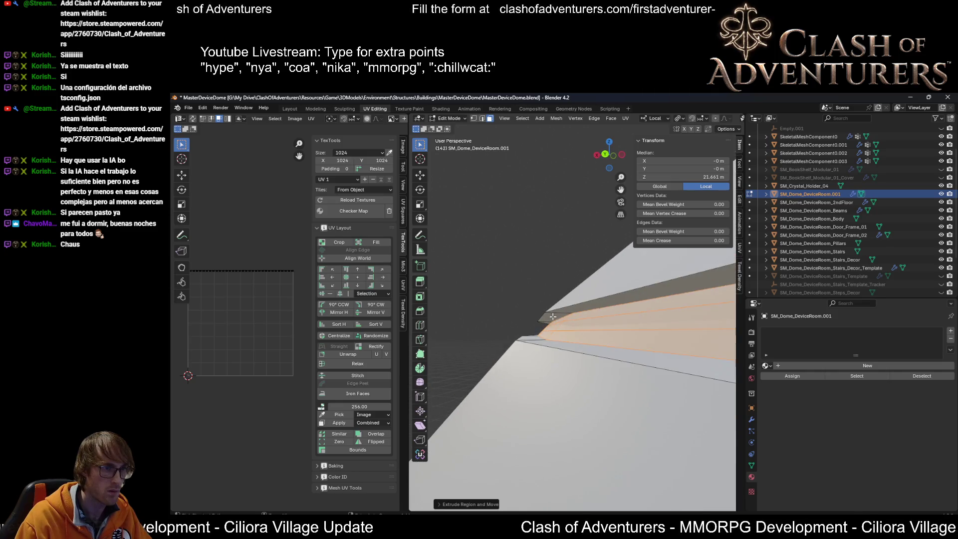
scroll(553, 317, down, 5)
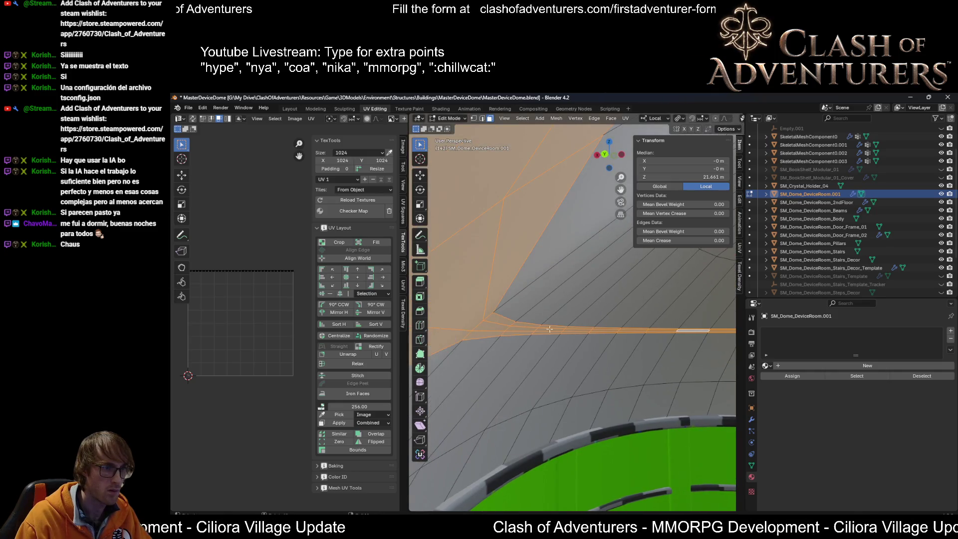
scroll(549, 332, up, 3)
Cancel a second rescale of the extruded faces and undo the last band change.
key(s)
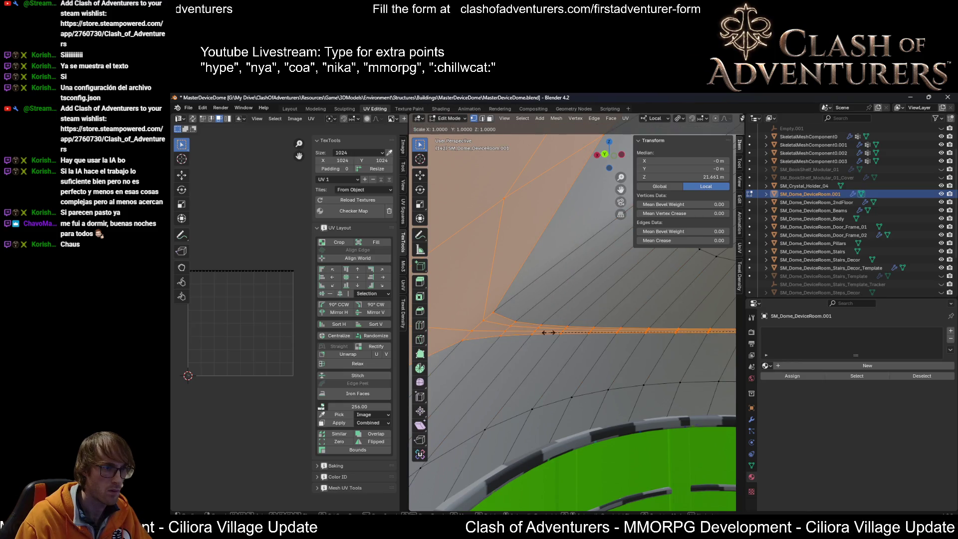
scroll(553, 329, down, 5)
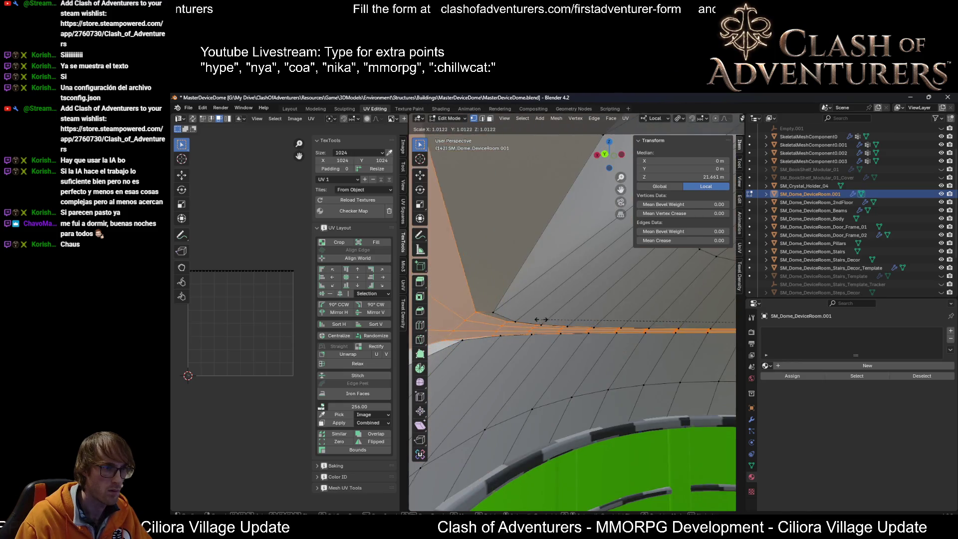
scroll(549, 321, up, 5)
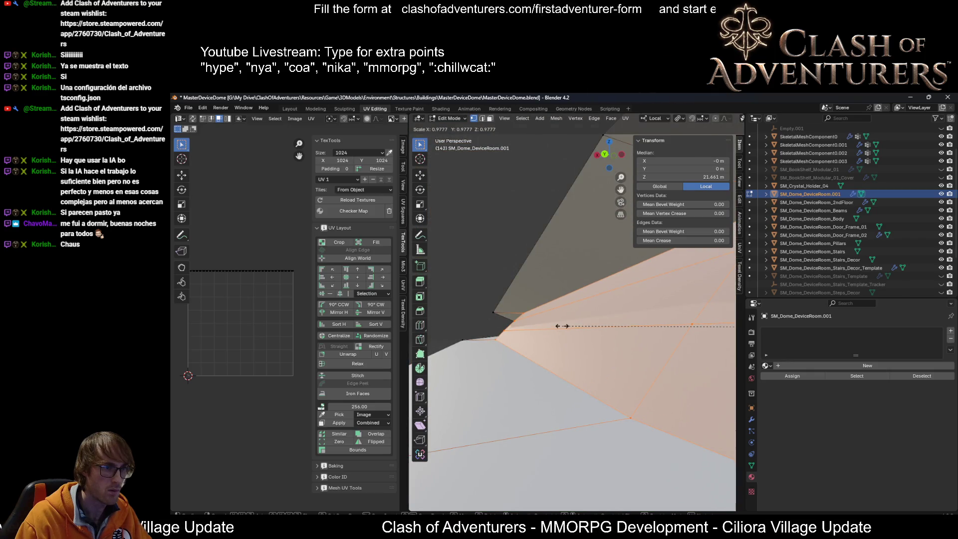
right_click(563, 326)
scroll(560, 322, down, 6)
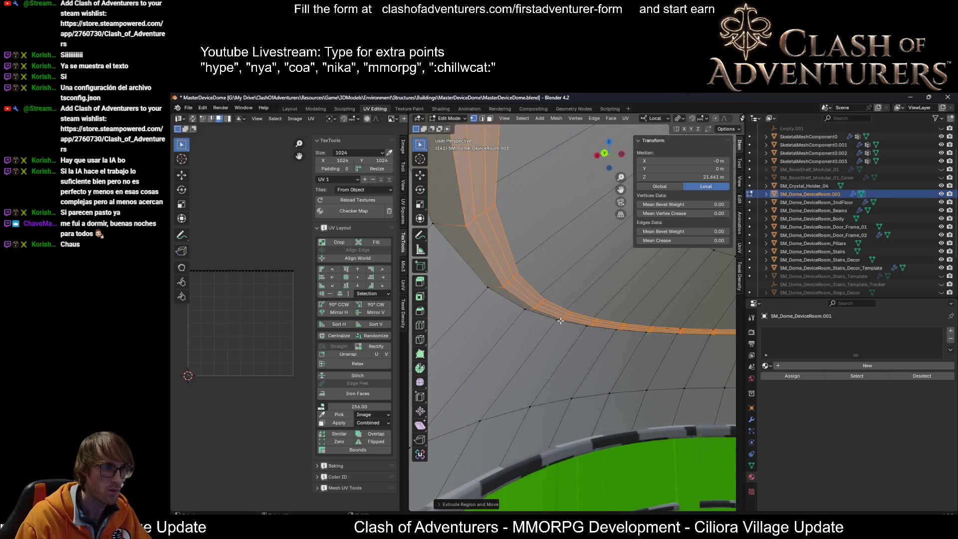
key(ctrl+z)
Pick a stray vertex on the ring and delete its selected edges.
key(1)
click(532, 308)
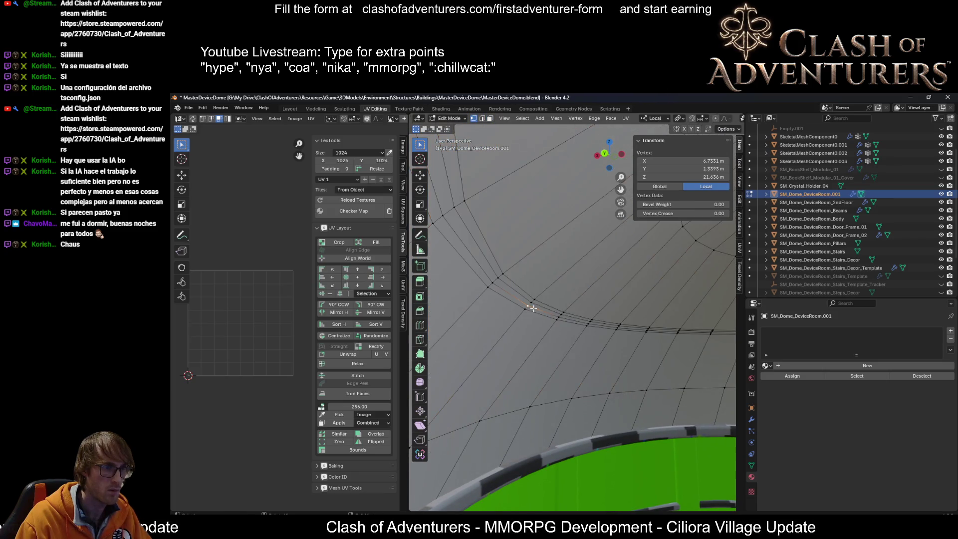
key(g)
right_click(547, 328)
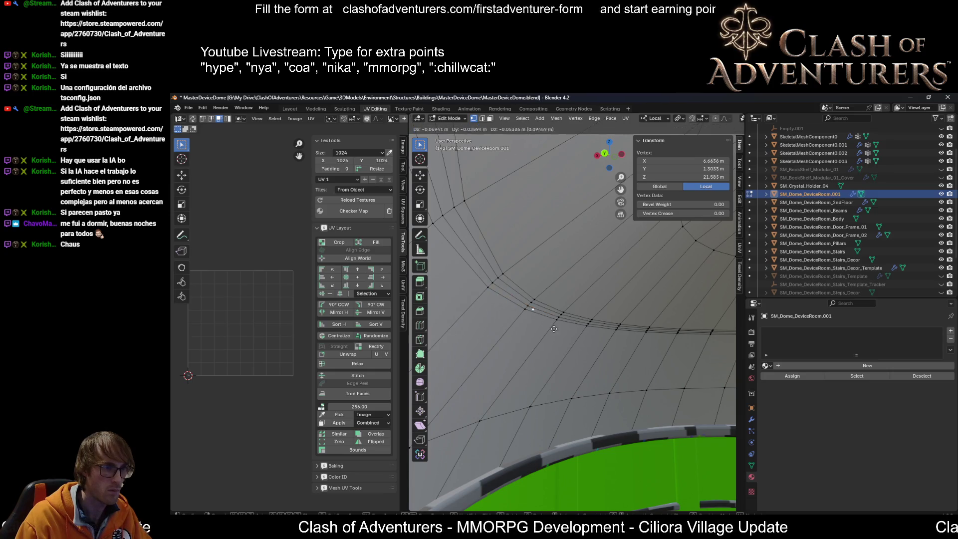
right_click(568, 299)
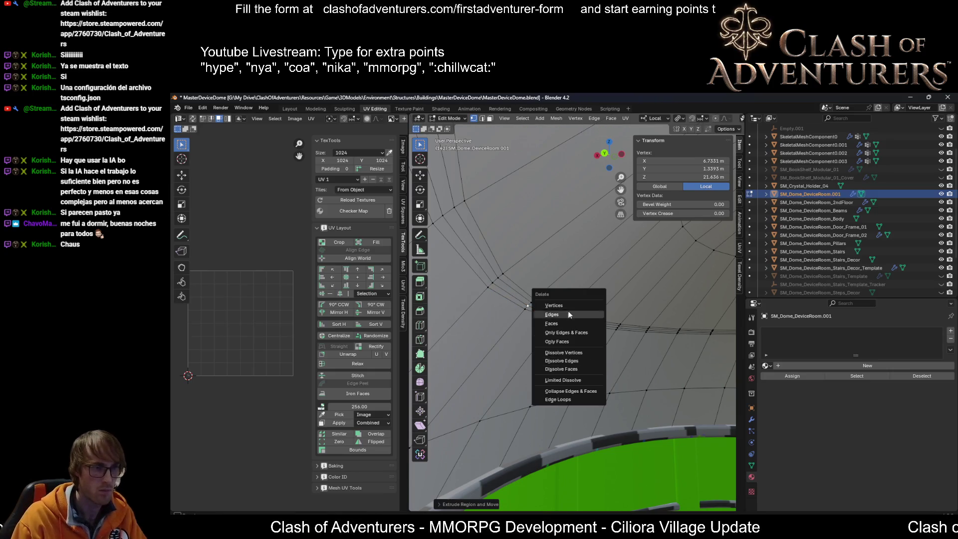
click(569, 316)
Select a horizontal loop on the dome and grow the selection over the dome top.
key(3)
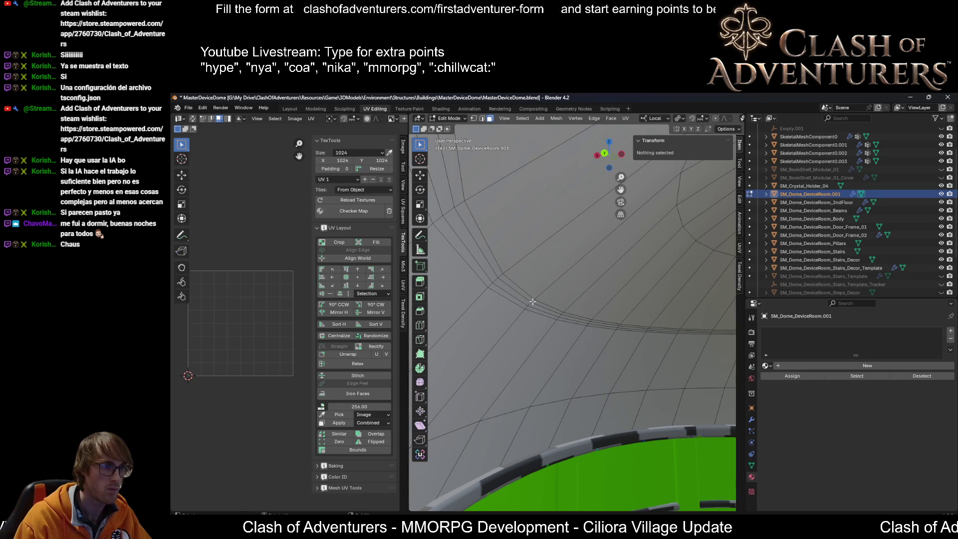
scroll(532, 301, down, 6)
scroll(533, 319, up, 2)
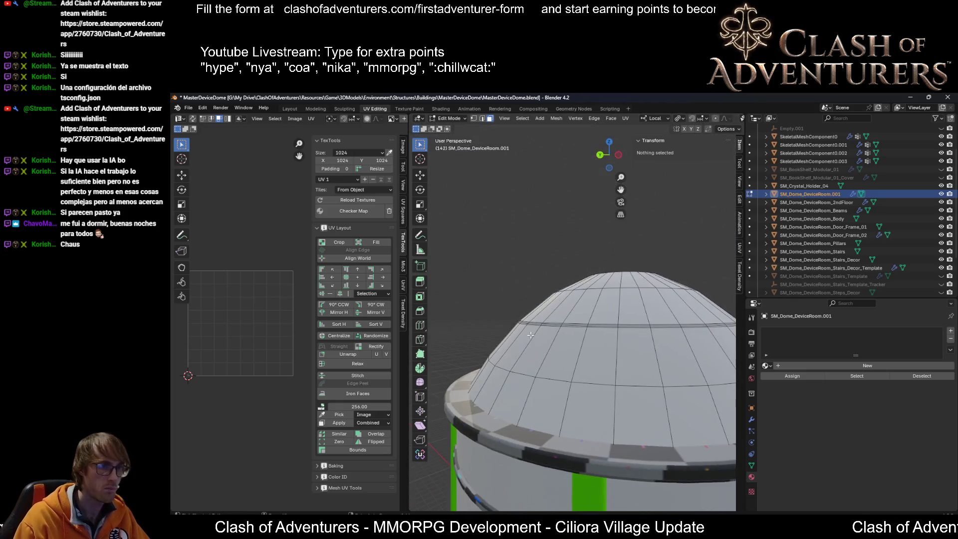
key(1)
click(533, 328)
alt+click(541, 324)
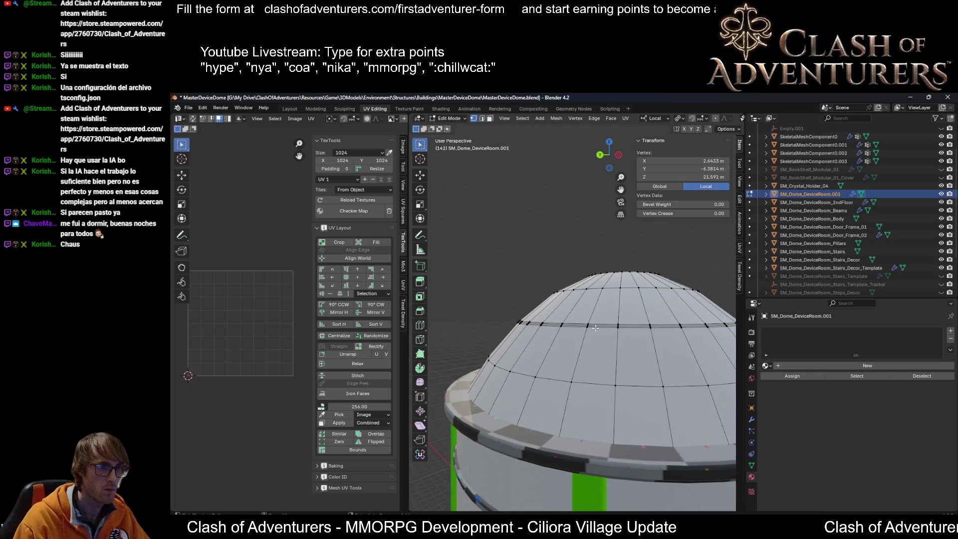
key(ctrl+KP_Add)
Save the blend file with the dome top selected.
scroll(603, 315, up, 3)
scroll(603, 315, down, 5)
scroll(601, 328, up, 3)
scroll(600, 327, up, 2)
key(ctrl+s)
scroll(600, 327, down, 4)
Orbit around to view the whole dome building from a lower side angle.
middle_drag(600, 330, 546, 331)
scroll(548, 339, up, 3)
scroll(546, 332, down, 5)
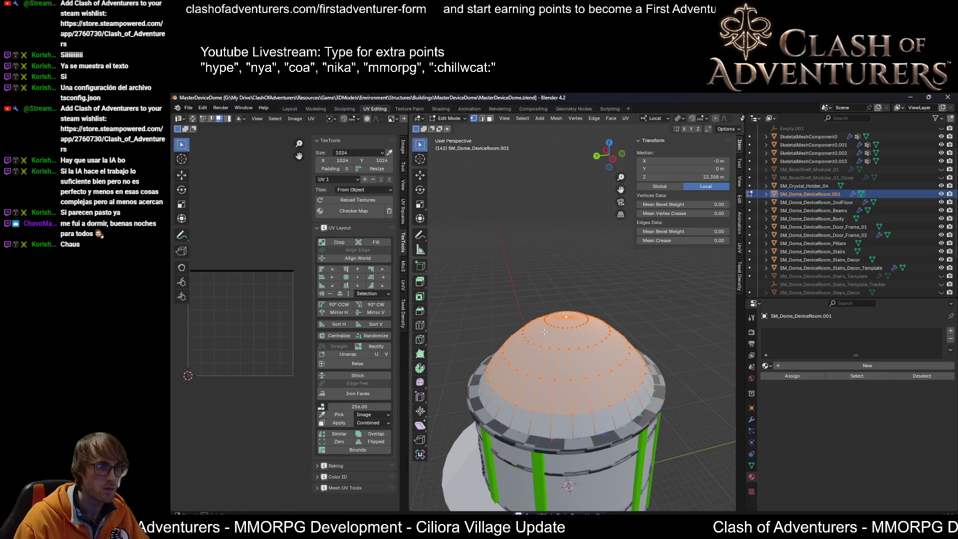
scroll(545, 332, up, 3)
scroll(545, 331, down, 3)
middle_drag(545, 332, 590, 331)
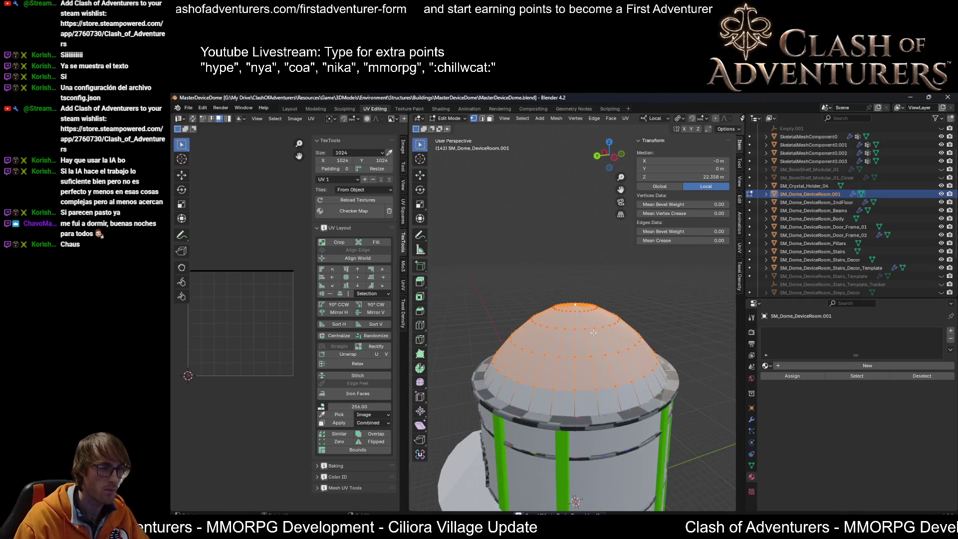
scroll(625, 323, up, 2)
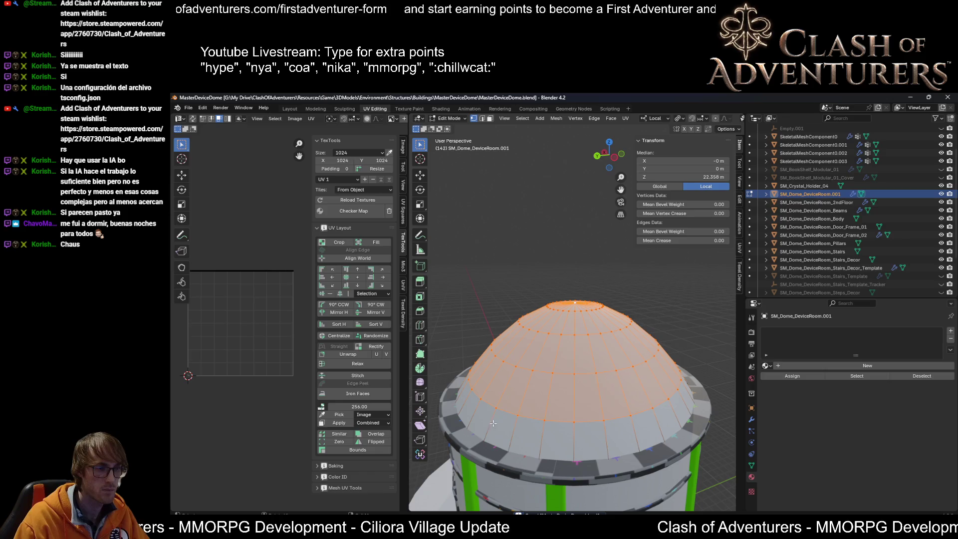
scroll(531, 420, up, 4)
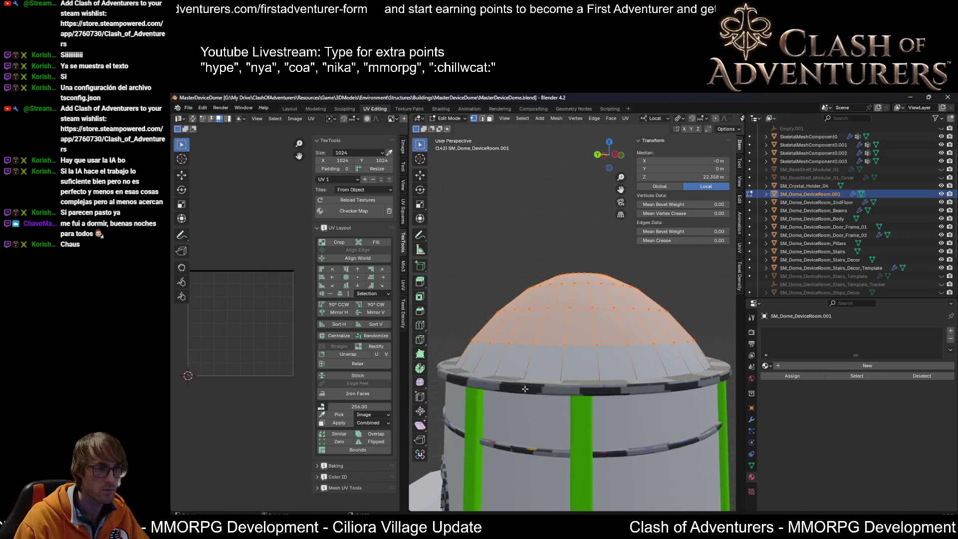
scroll(554, 384, down, 1)
scroll(554, 384, down, 5)
mouse_move(554, 384)
middle_down()
mouse_move(607, 395)
mouse_move(577, 408)
mouse_move(587, 339)
middle_up()
scroll(587, 359, up, 2)
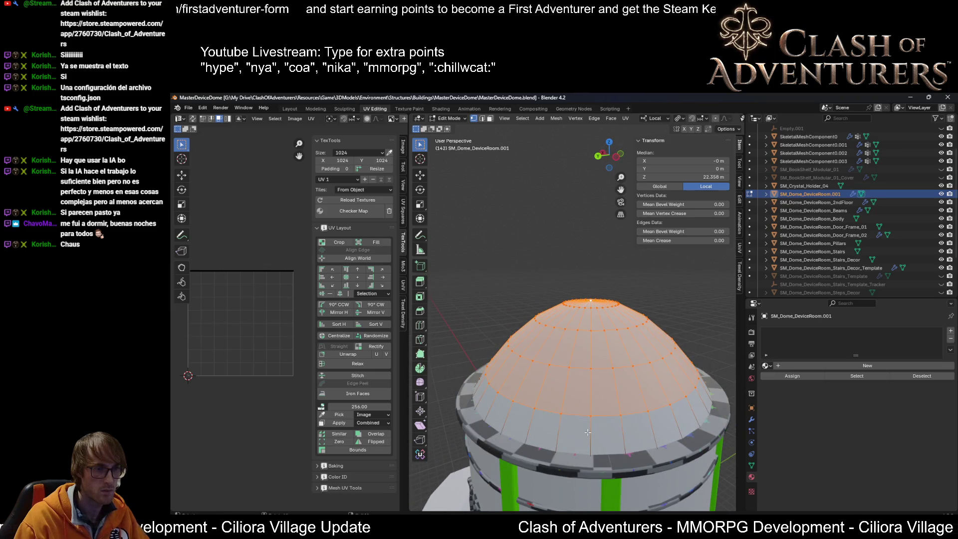
scroll(587, 432, up, 2)
middle_drag(595, 408, 582, 392)
Switch to edge select and centre the view on the selected dome faces.
key(2)
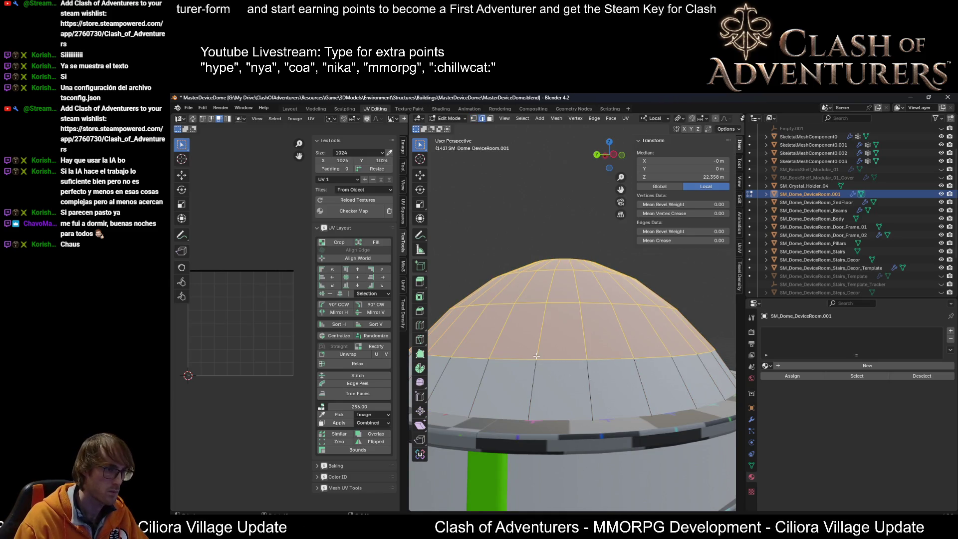
scroll(537, 349, up, 2)
scroll(537, 348, down, 5)
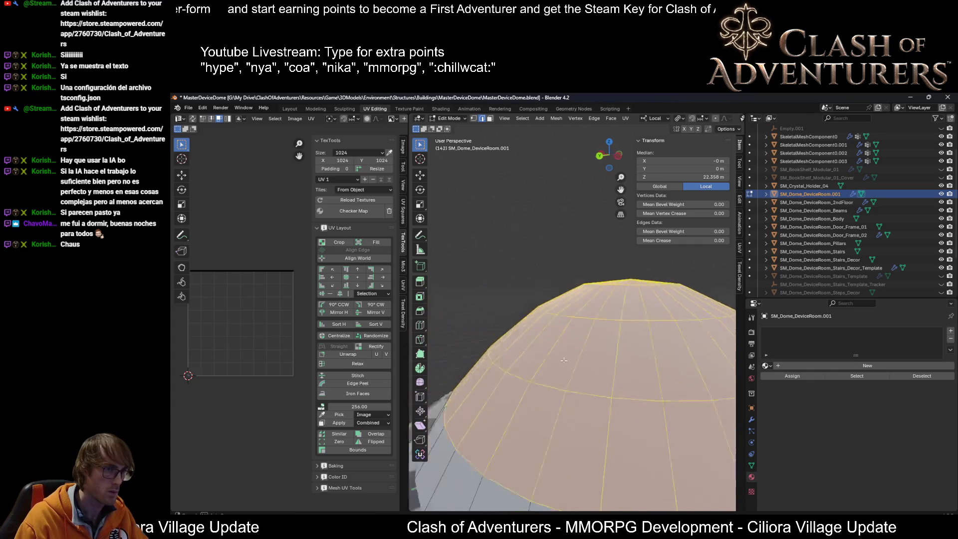
mouse_move(548, 359)
middle_down()
mouse_move(603, 394)
mouse_move(646, 348)
middle_up()
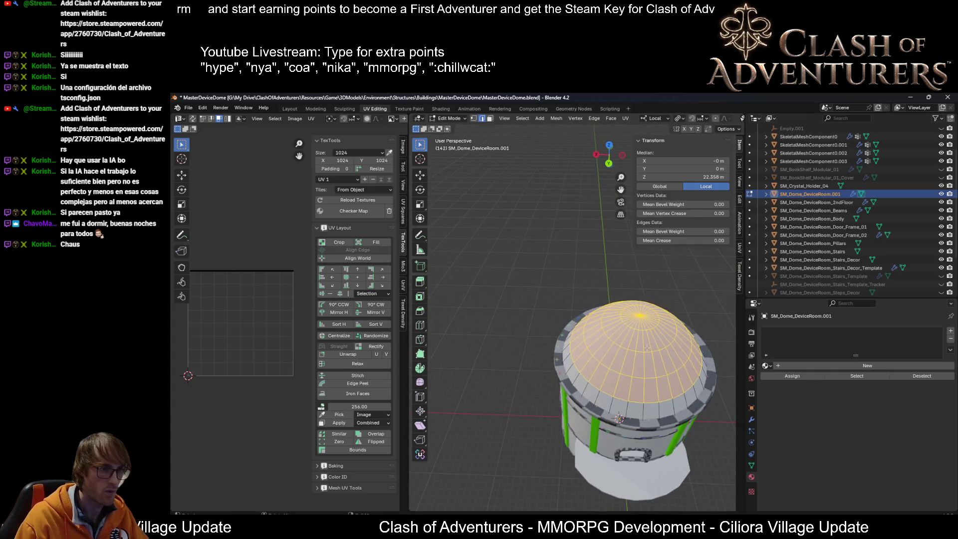
key(KP_Decimal)
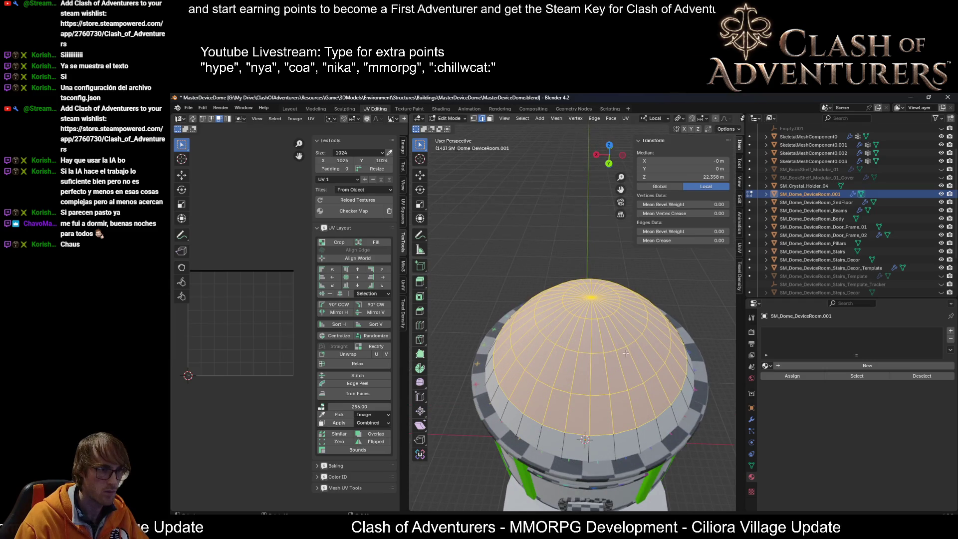
scroll(611, 353, up, 1)
Select two horizontal edge loops on the upper part of the dome.
key(1)
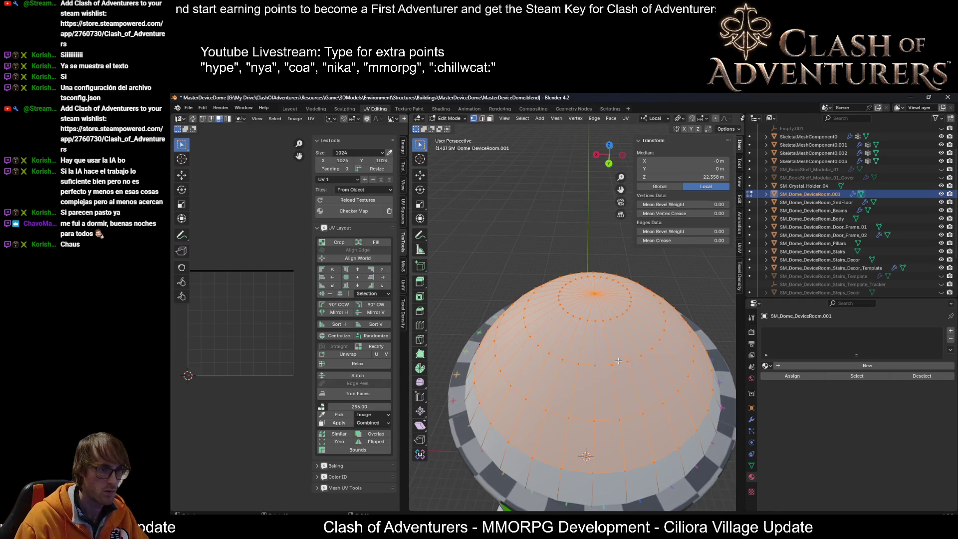
alt+click(618, 361)
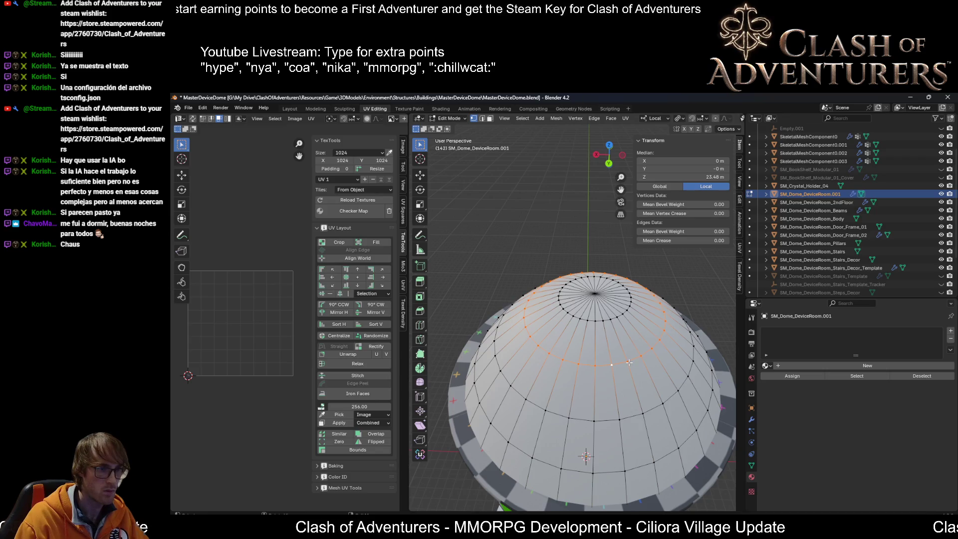
middle_drag(629, 364, 623, 379)
key(2)
alt+click(602, 394)
scroll(604, 399, down, 3)
scroll(606, 415, up, 2)
alt+shift+click(590, 402)
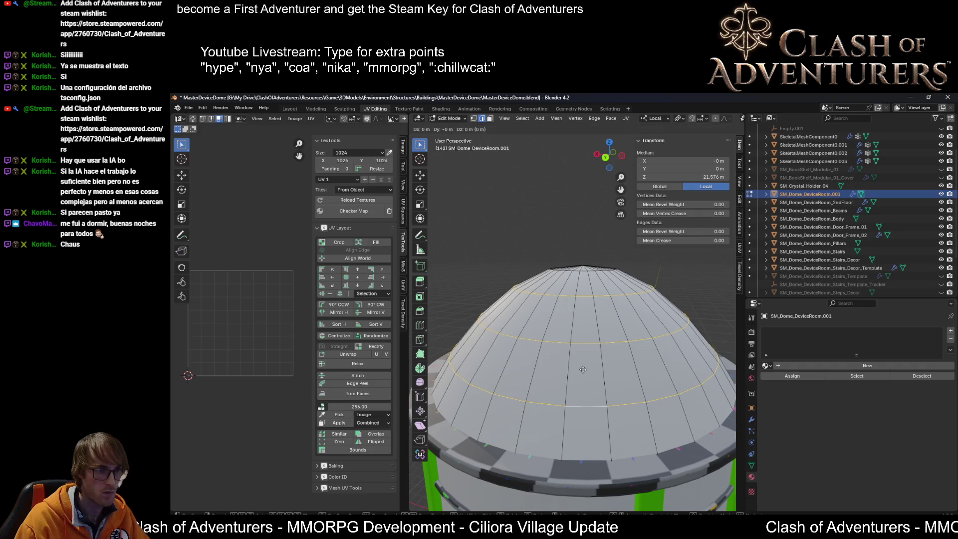
Duplicate the two dome ring edge loops in place and separate them into a new object.
key(shift+d)
key(Escape)
key(p)
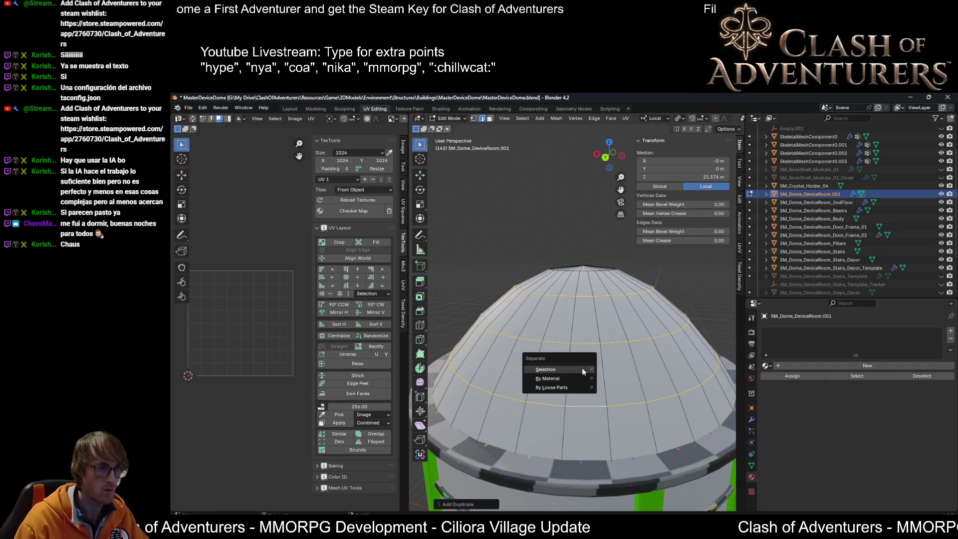
click(581, 369)
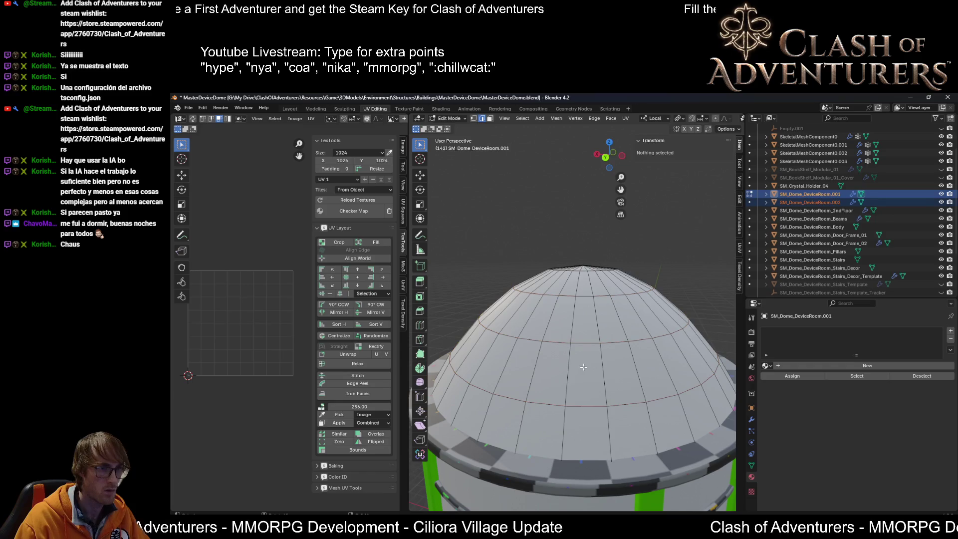
middle_drag(581, 369, 596, 367)
Return to Object Mode and make SM_Dome_DeviceRoom.002 the selected object in the Outliner.
click(622, 354)
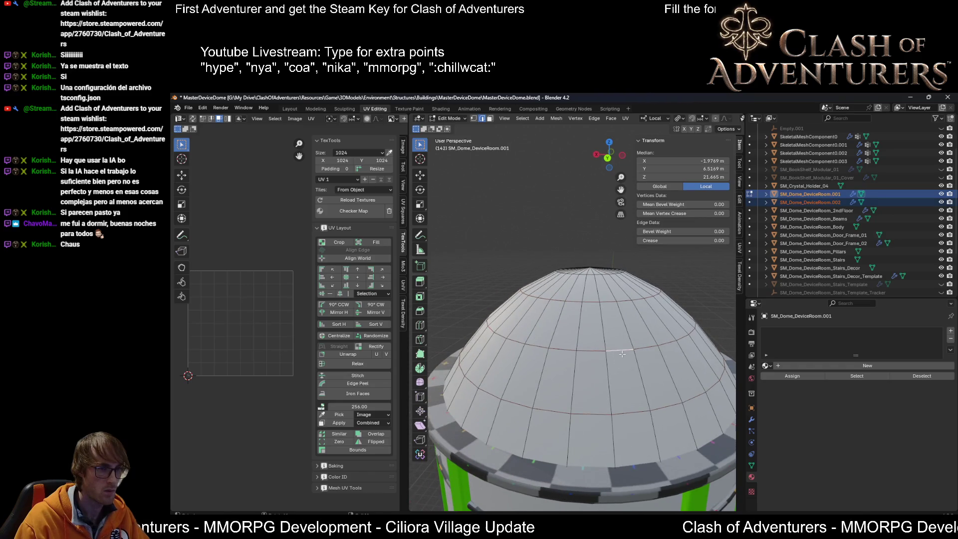
key(1)
click(628, 354)
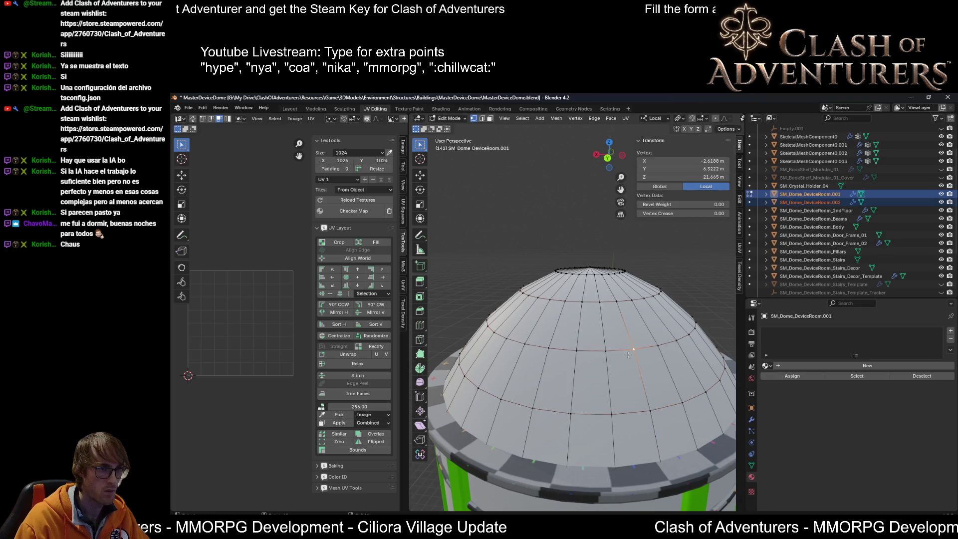
key(Tab)
click(624, 354)
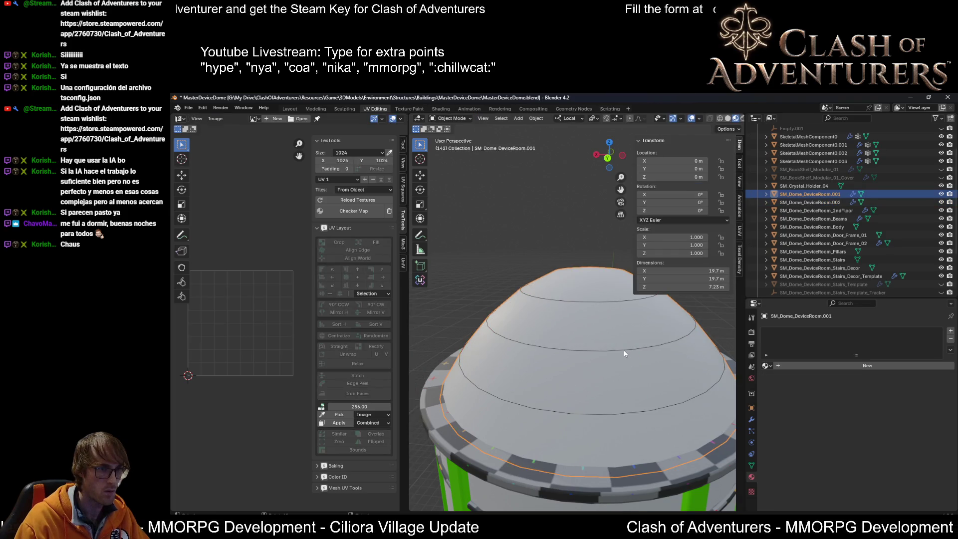
shift+click(603, 413)
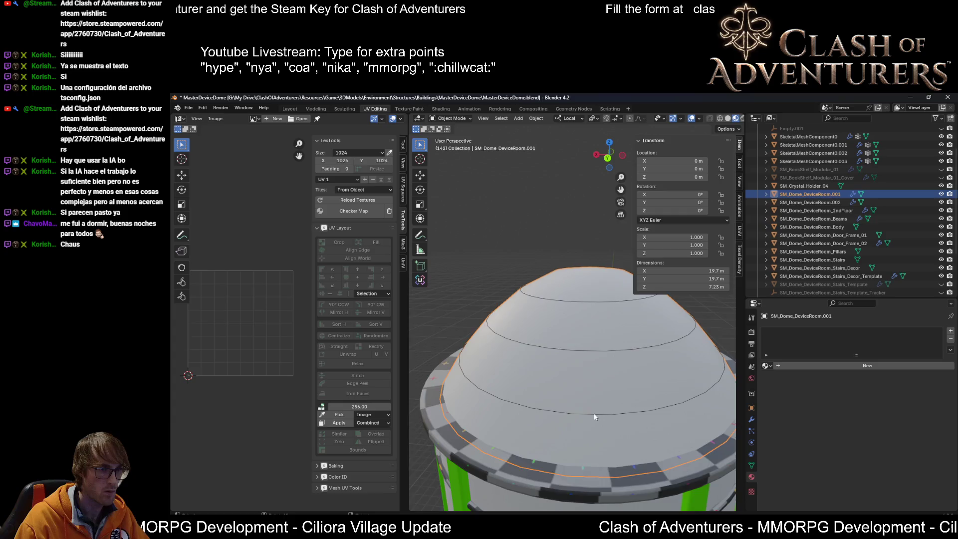
scroll(593, 414, up, 5)
scroll(520, 330, down, 3)
scroll(522, 292, up, 3)
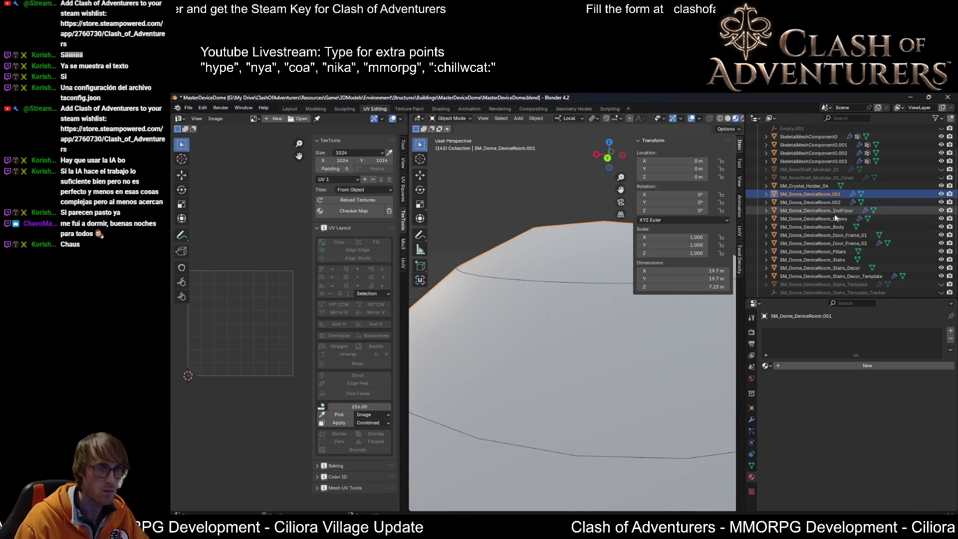
click(827, 201)
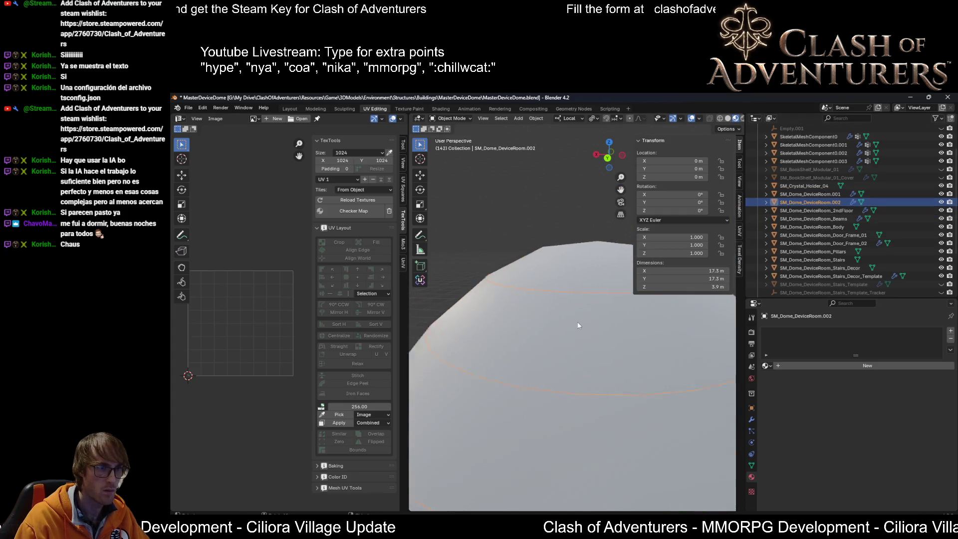
key(Tab)
alt+click(585, 365)
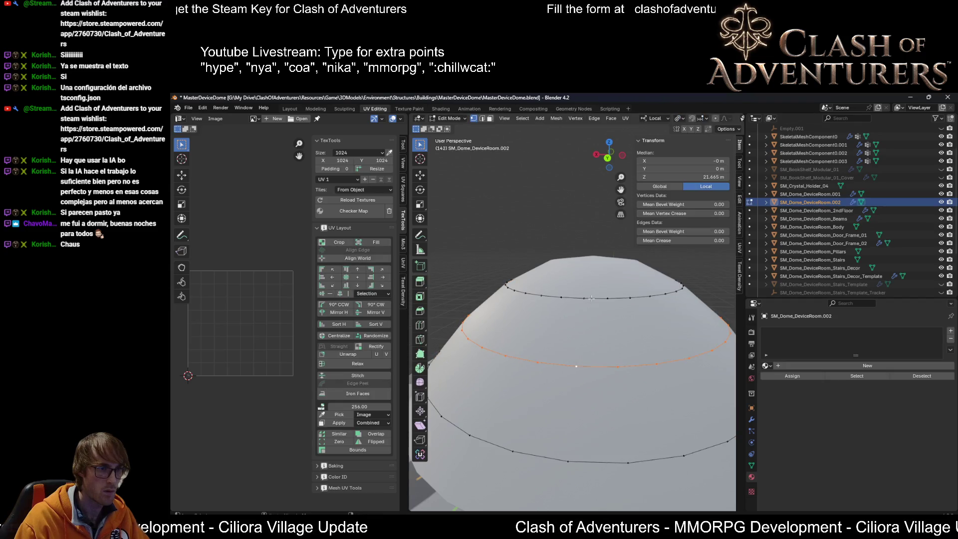
shift+middle_drag(617, 410, 608, 368)
key(g)
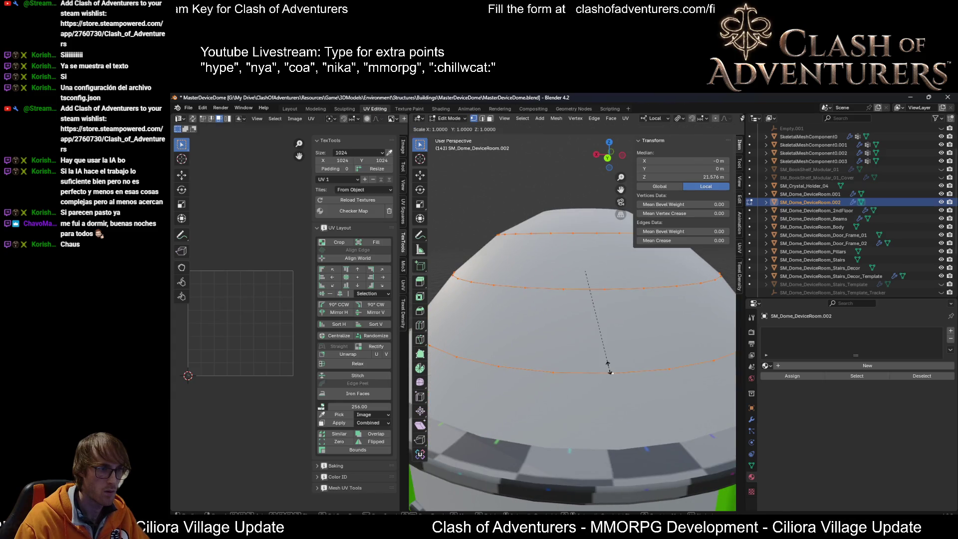
right_click(603, 363)
scroll(603, 365, up, 2)
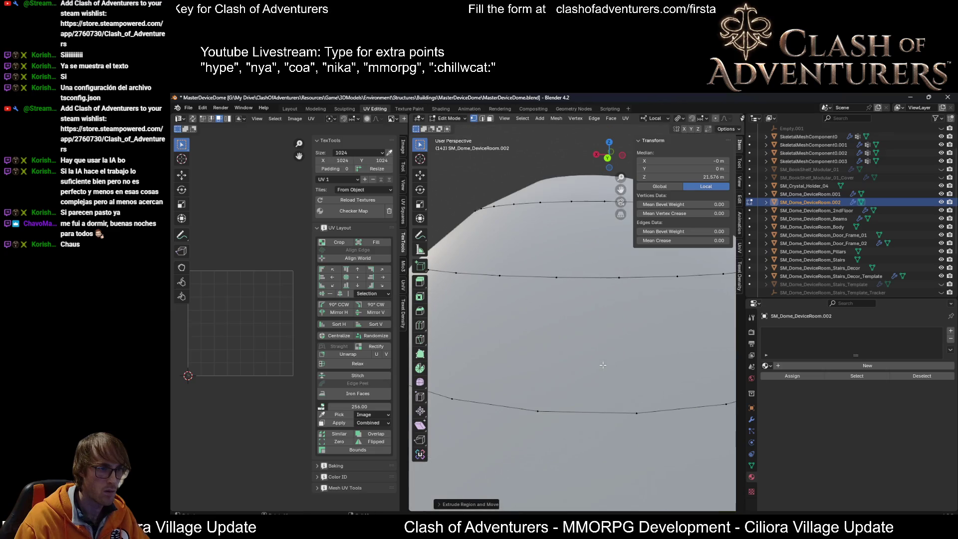
scroll(606, 369, up, 2)
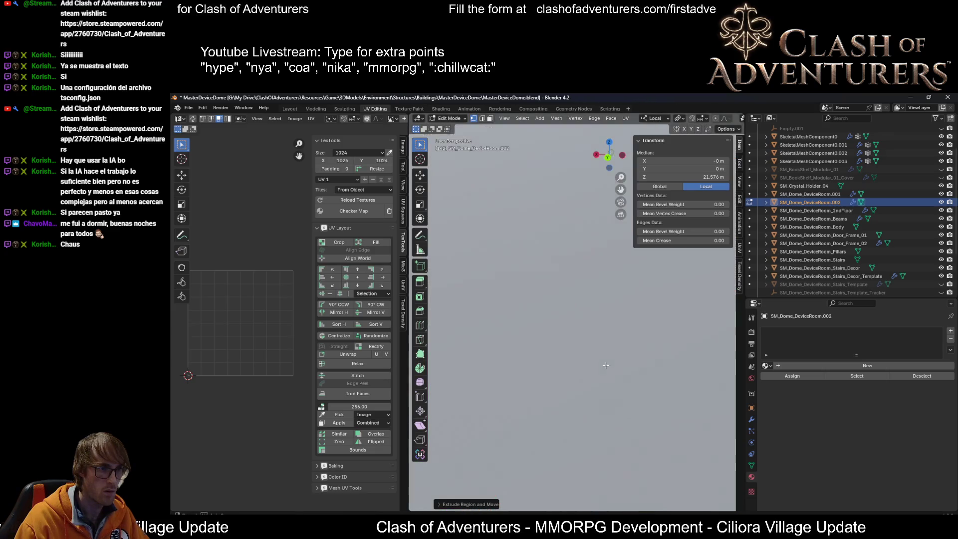
scroll(606, 371, up, 2)
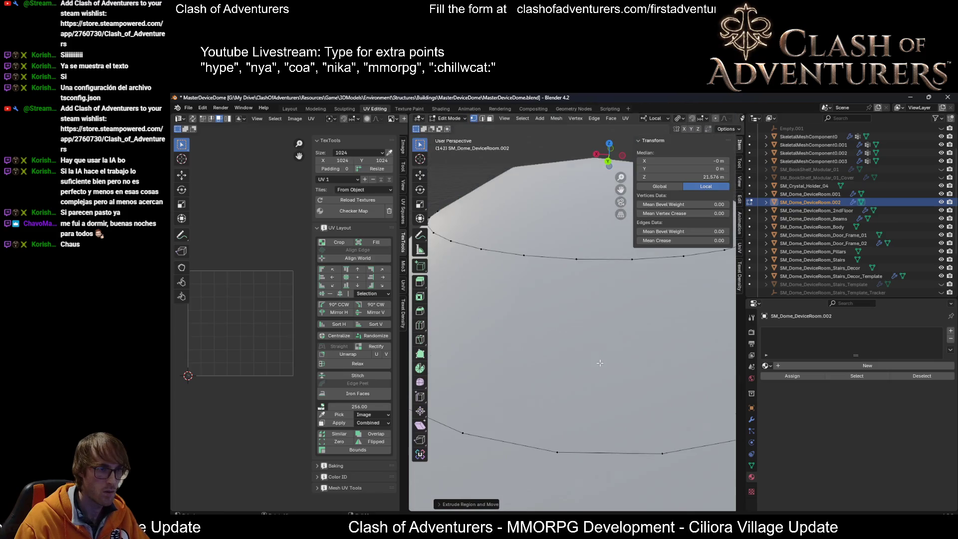
scroll(604, 453, down, 5)
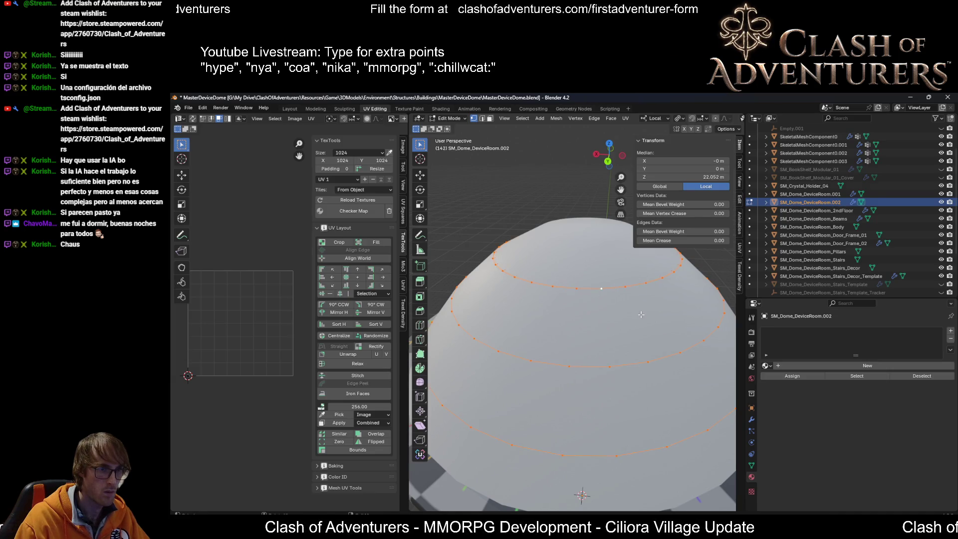
key(s)
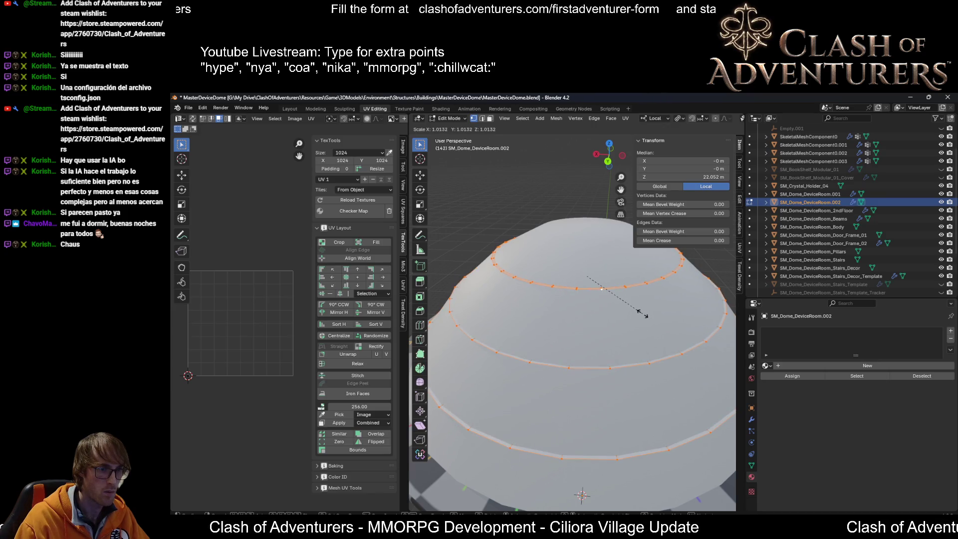
click(642, 313)
scroll(629, 329, up, 5)
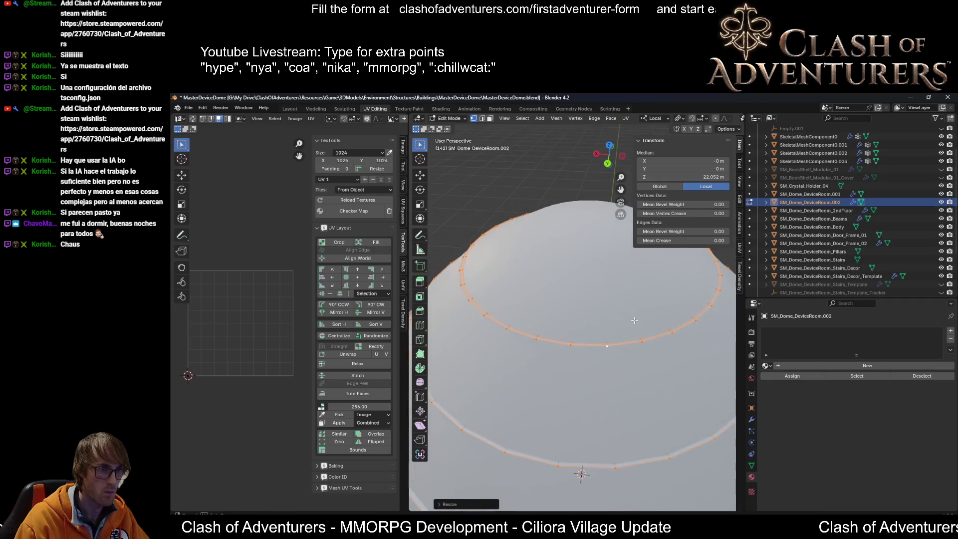
middle_drag(623, 369, 597, 333)
key(1)
key(alt+a)
click(647, 334)
key(g)
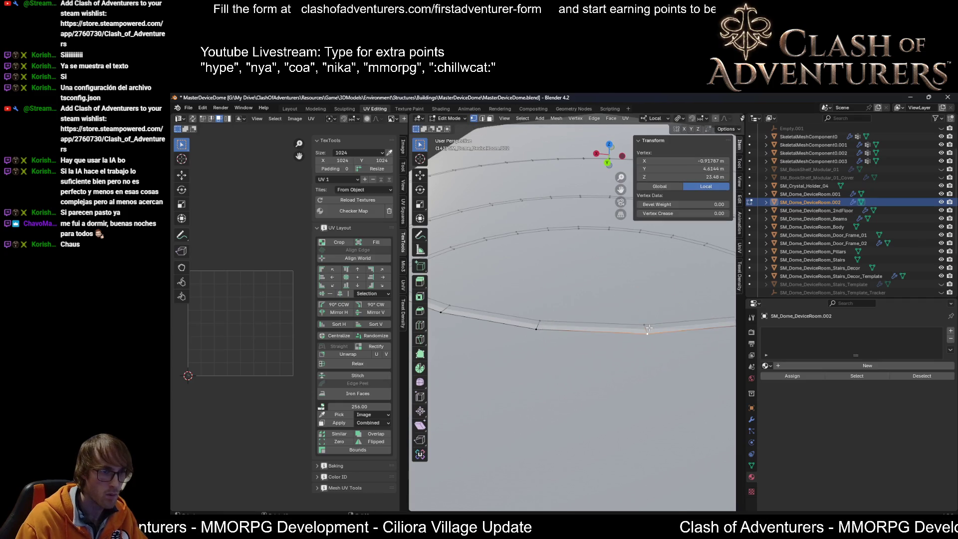
key(Escape)
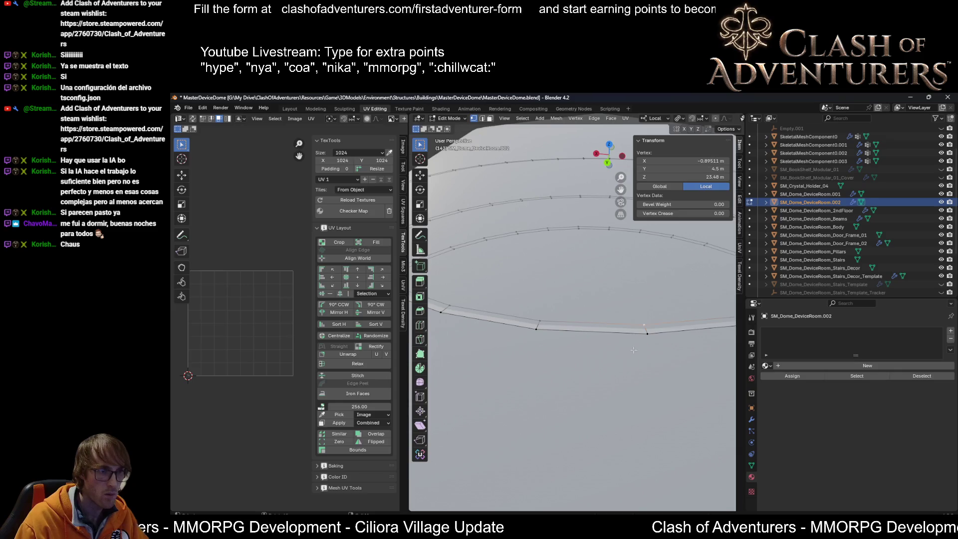
key(alt+a)
scroll(631, 327, down, 2)
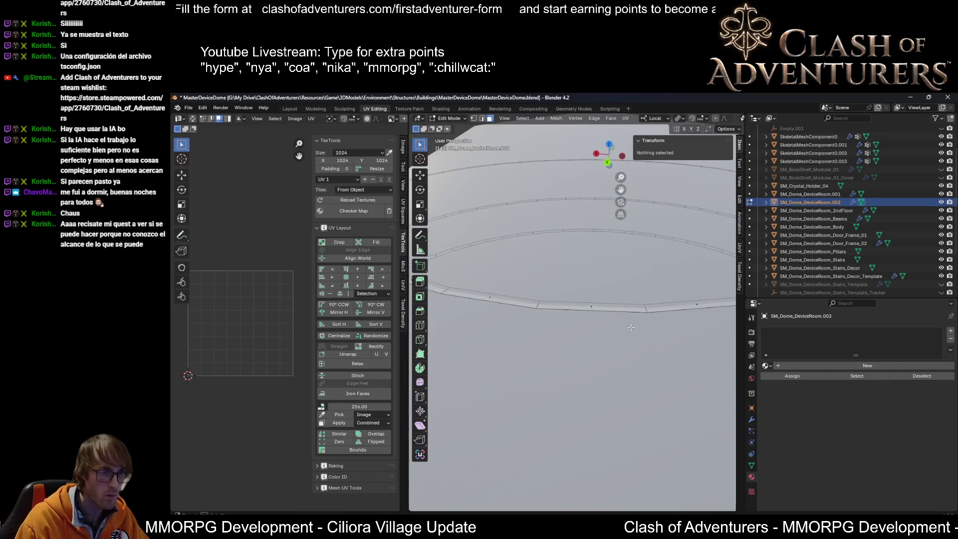
alt+click(649, 305)
scroll(602, 393, down, 3)
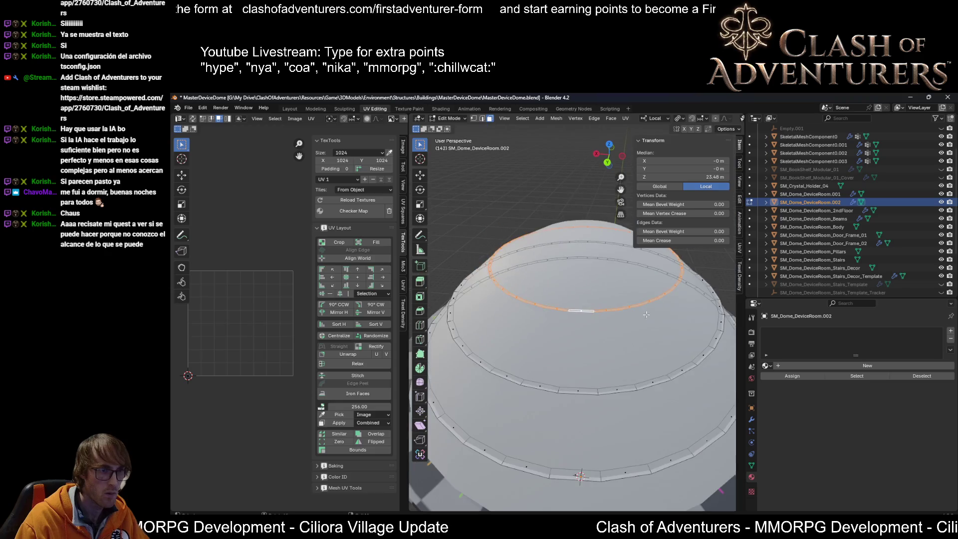
scroll(602, 393, up, 2)
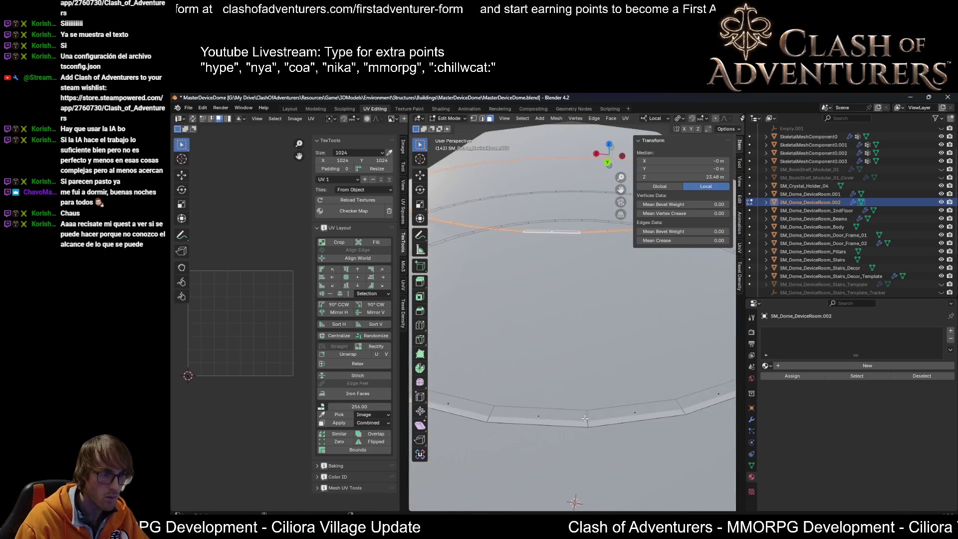
scroll(584, 418, down, 2)
alt+shift+click(577, 454)
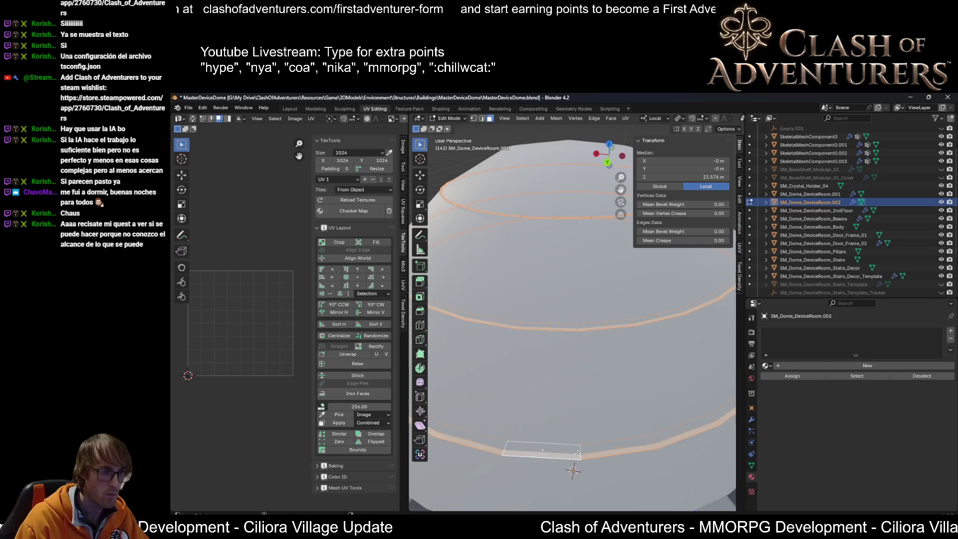
scroll(578, 454, down, 2)
middle_drag(577, 454, 600, 404)
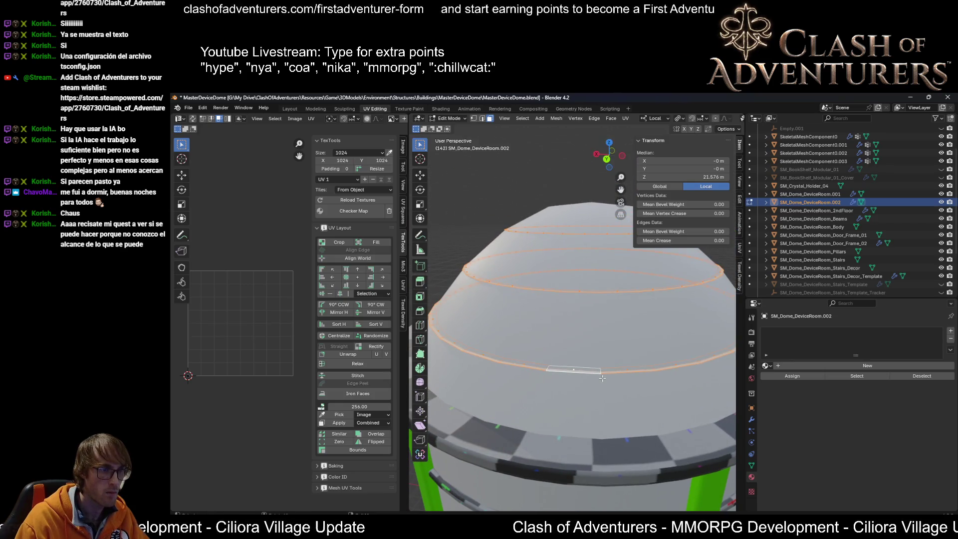
key(e)
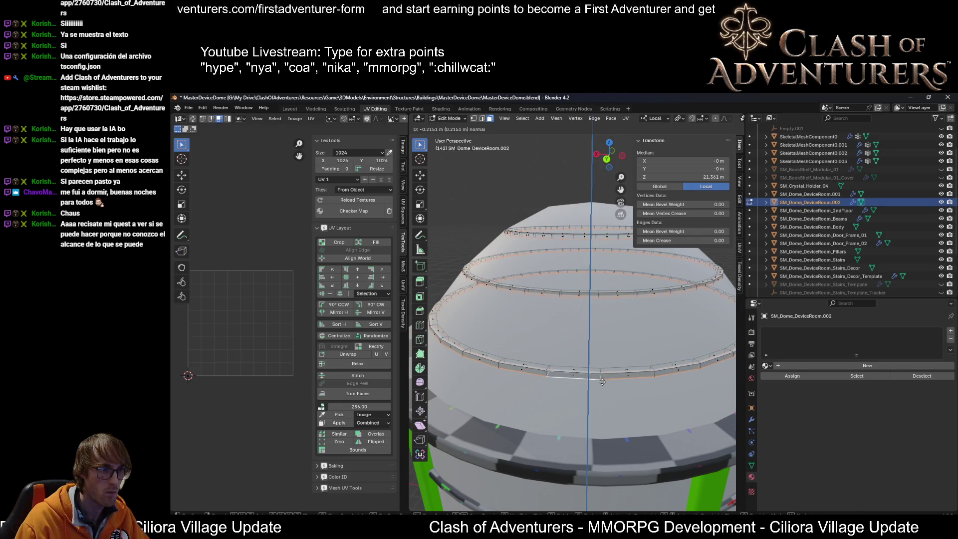
click(602, 381)
middle_drag(602, 377, 568, 351)
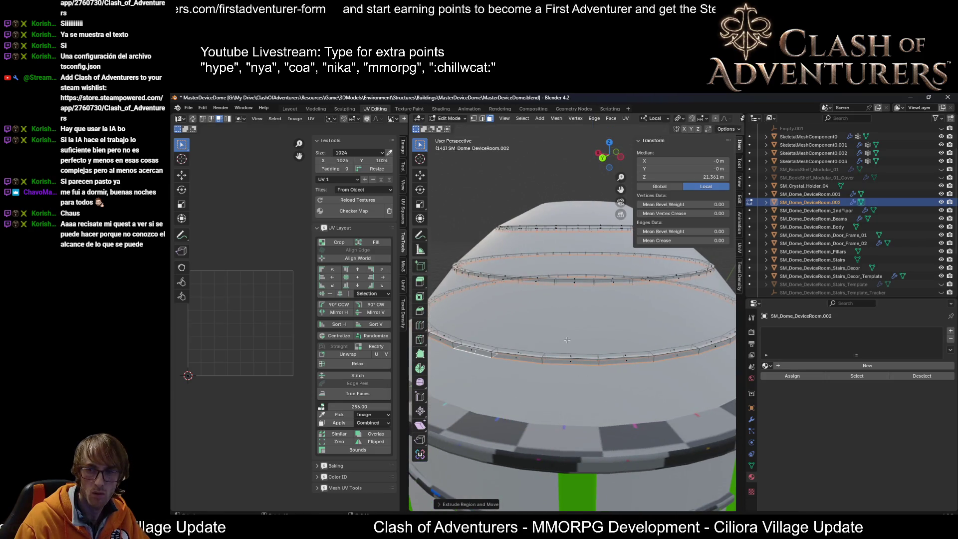
mouse_move(520, 297)
middle_down()
mouse_move(572, 327)
mouse_move(536, 322)
middle_up()
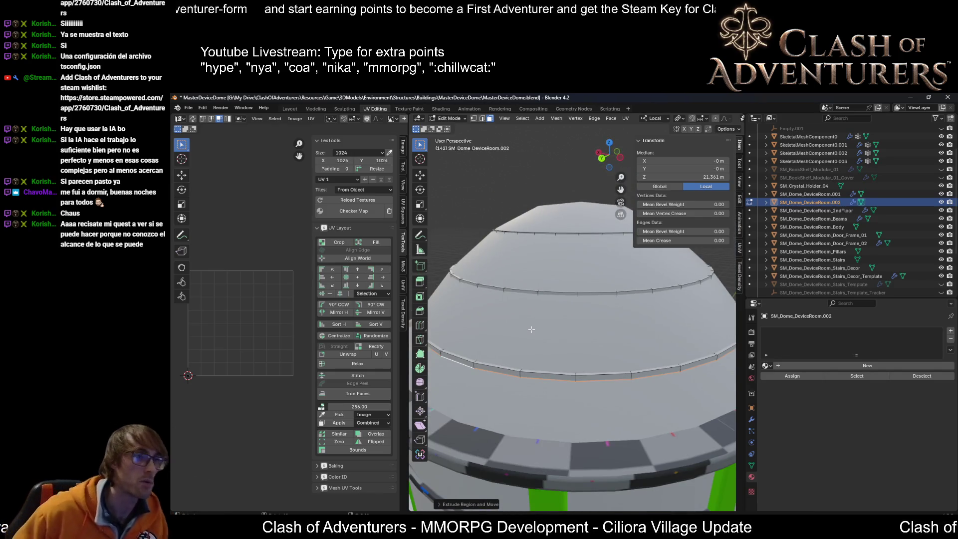
scroll(569, 349, up, 3)
middle_drag(569, 349, 576, 296)
scroll(576, 297, down, 3)
scroll(575, 290, up, 3)
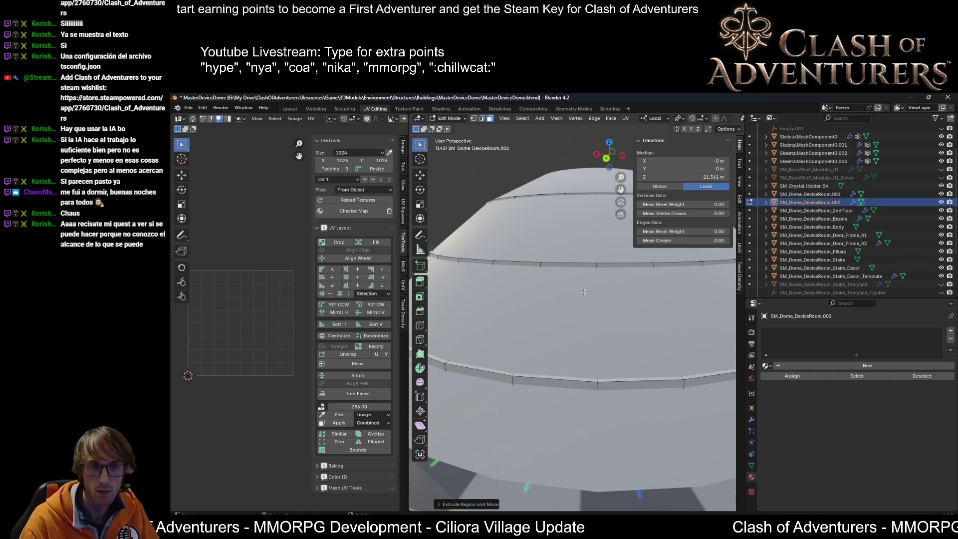
scroll(585, 298, down, 4)
scroll(590, 303, up, 4)
scroll(593, 306, down, 2)
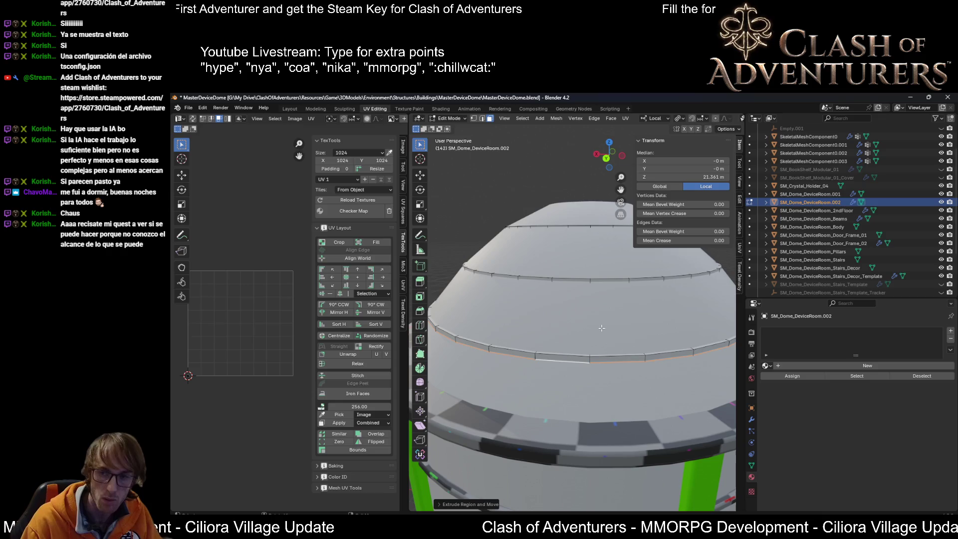
scroll(600, 334, down, 4)
scroll(599, 335, up, 4)
scroll(597, 333, down, 4)
scroll(596, 330, up, 4)
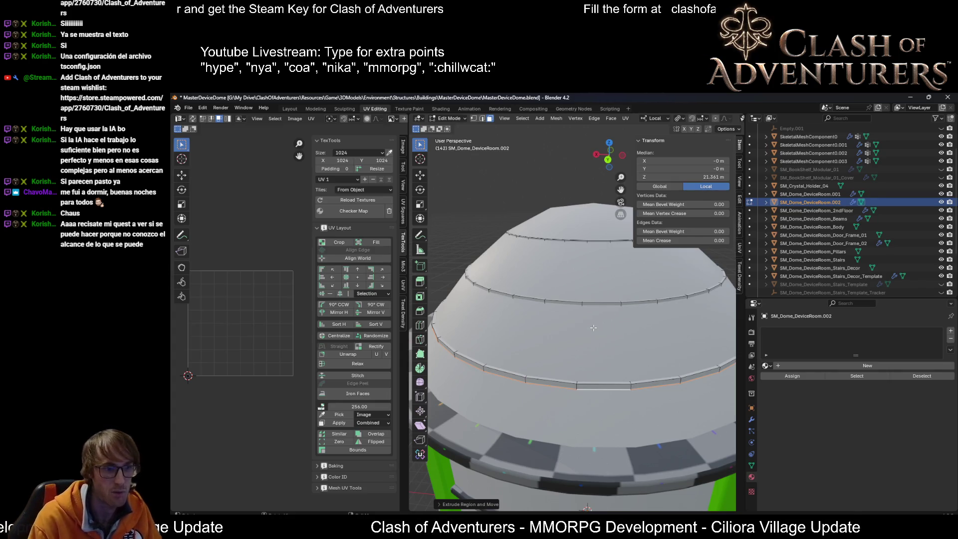
scroll(479, 396, up, 3)
scroll(498, 394, down, 3)
scroll(539, 392, up, 2)
scroll(551, 389, down, 3)
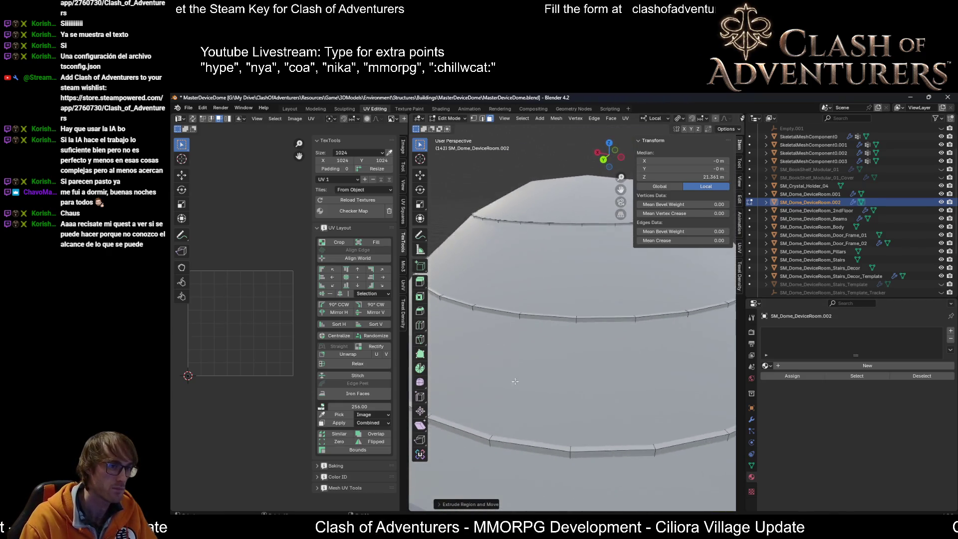
scroll(591, 223, up, 3)
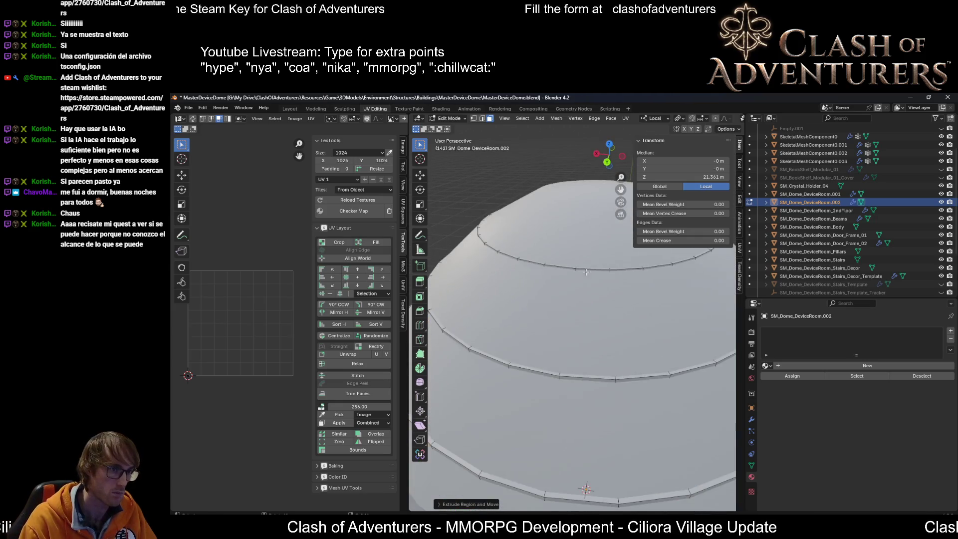
middle_drag(587, 270, 559, 240)
scroll(553, 231, up, 2)
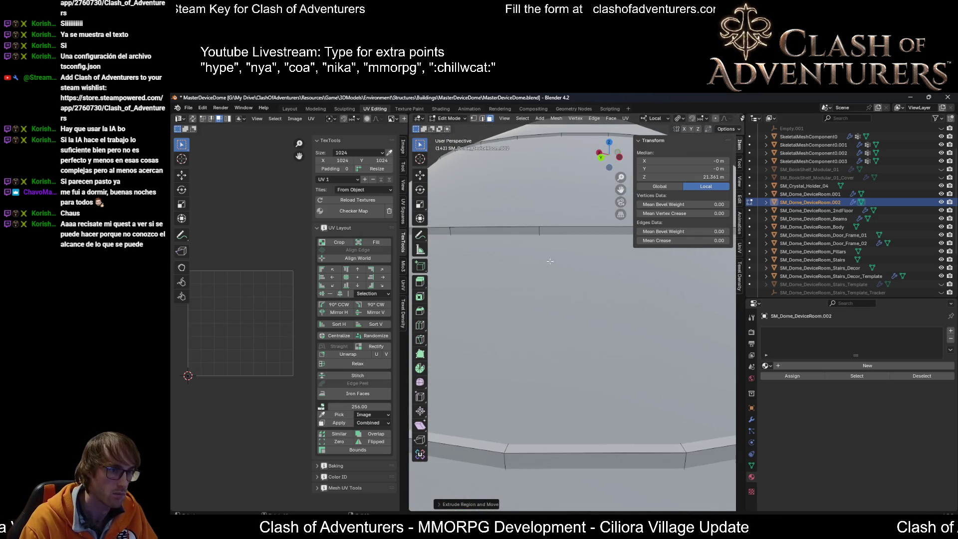
scroll(522, 451, down, 3)
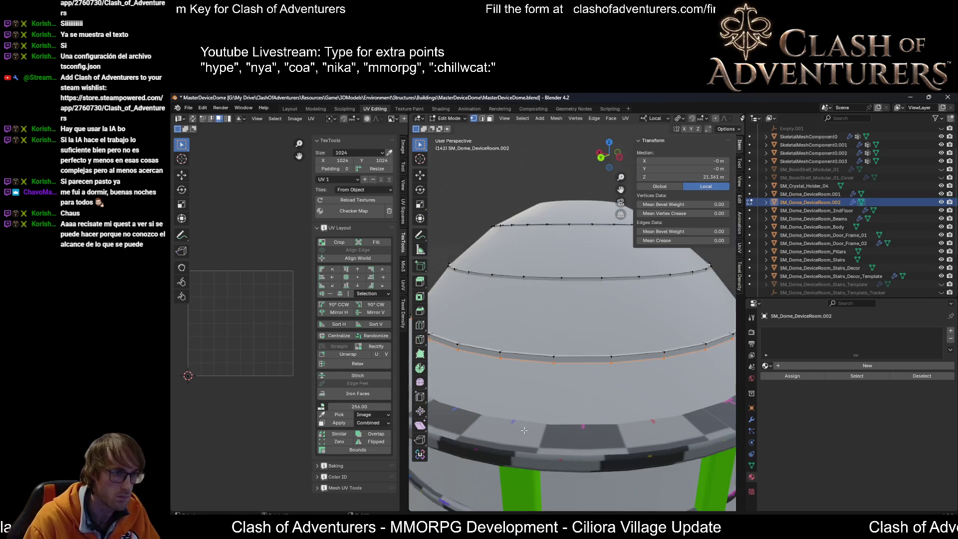
middle_drag(560, 417, 560, 301)
scroll(560, 301, up, 5)
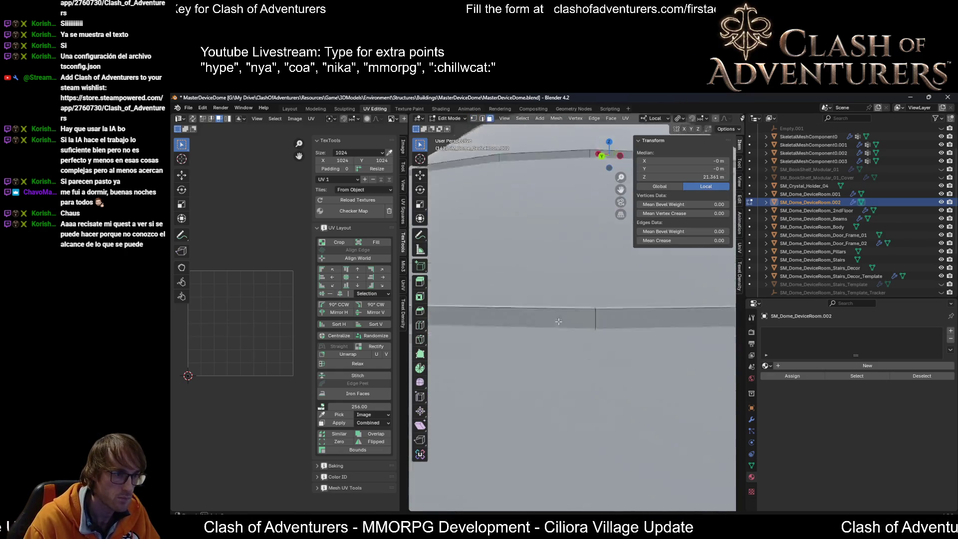
scroll(560, 301, down, 5)
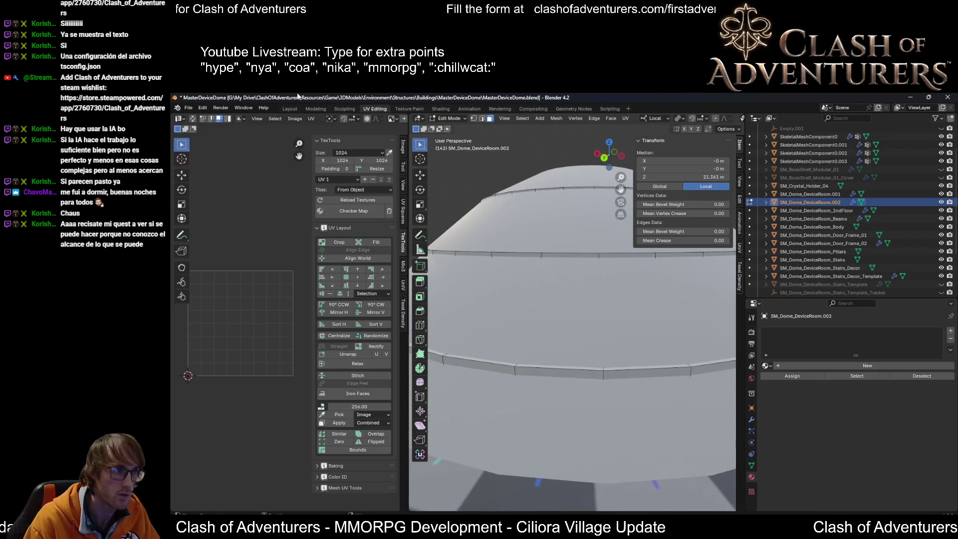
click(504, 119)
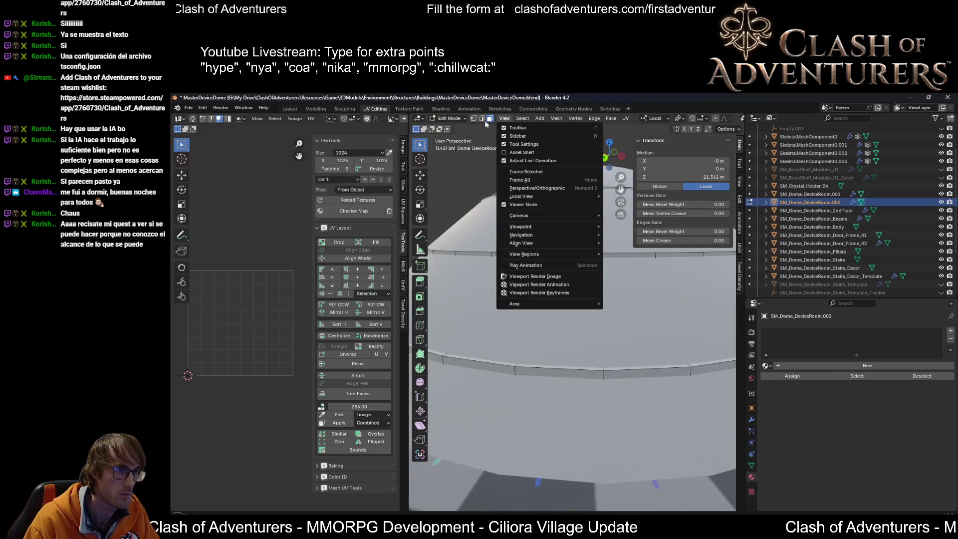
In the Layout workspace, isolate SM_Dome_DeviceRoom.002 in Local View and enter Edit Mode on its rings.
click(289, 108)
key(KP_Divide)
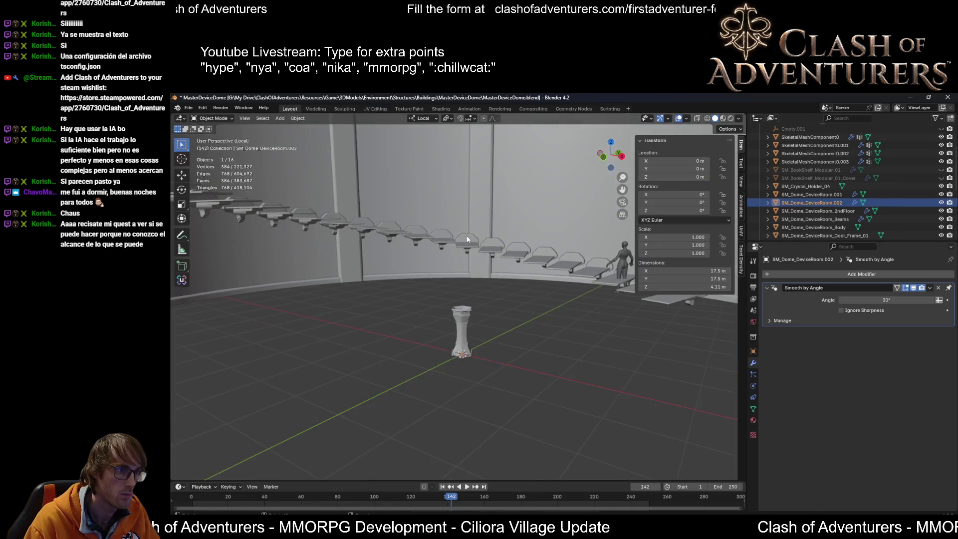
scroll(478, 258, up, 5)
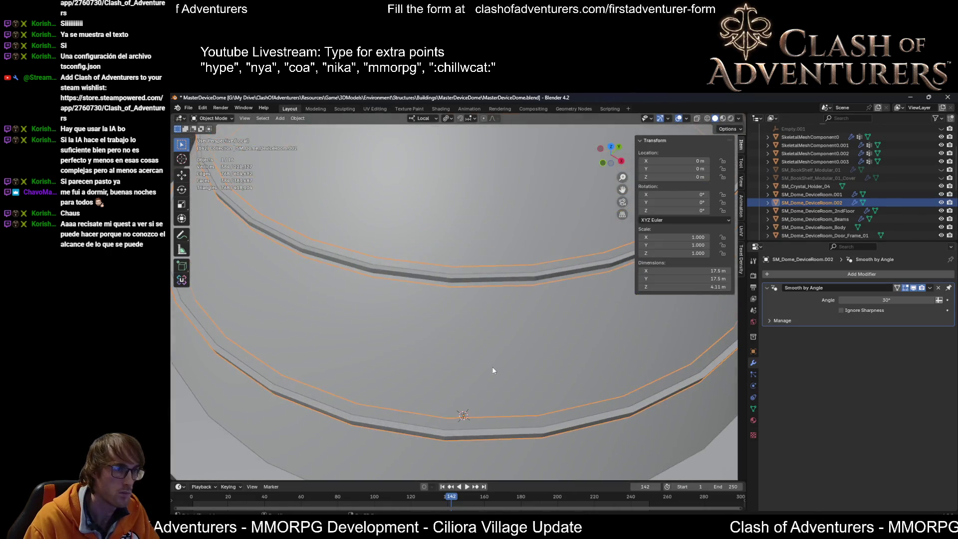
mouse_move(490, 263)
middle_down()
mouse_move(492, 274)
mouse_move(508, 239)
mouse_move(523, 235)
middle_up()
scroll(524, 237, down, 3)
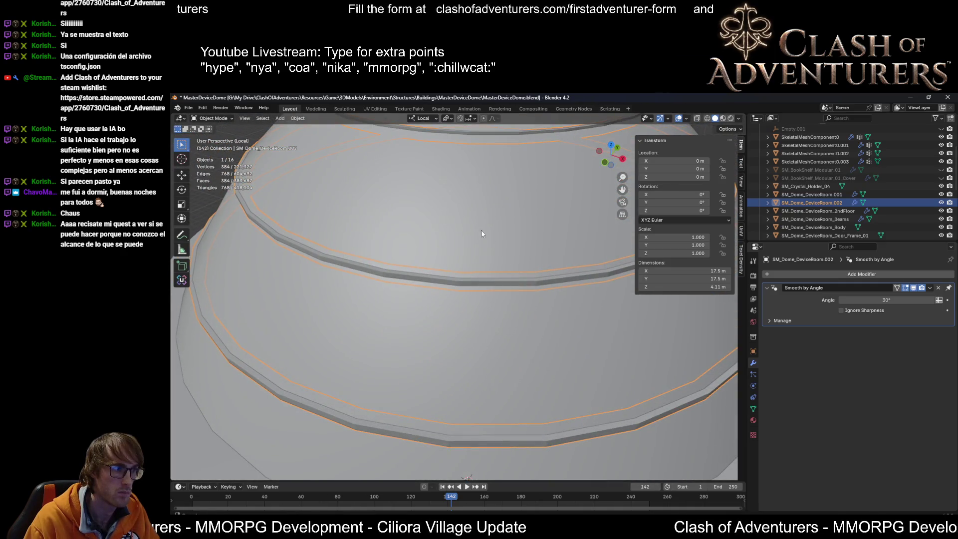
scroll(480, 229, down, 2)
scroll(488, 254, up, 5)
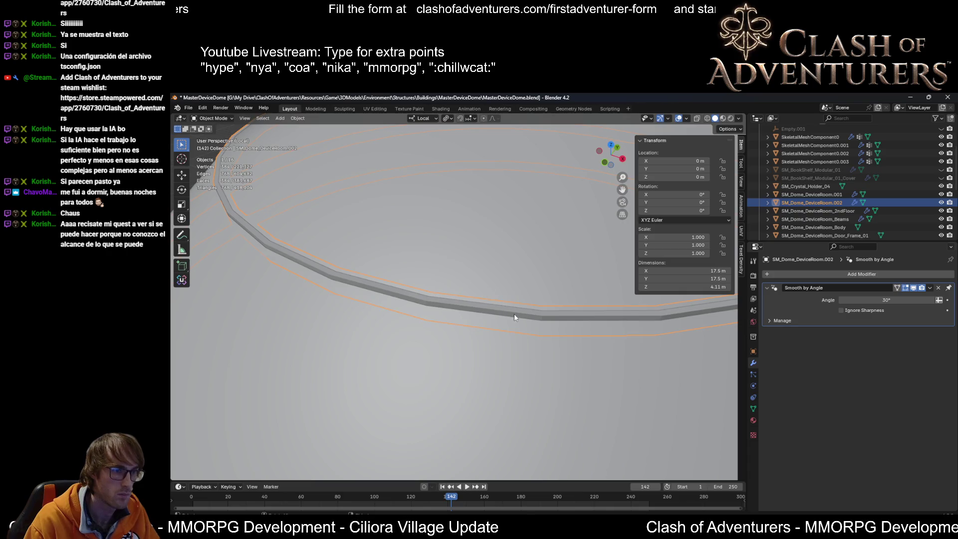
key(Tab)
mouse_move(515, 311)
middle_down()
mouse_move(492, 296)
mouse_move(508, 227)
mouse_move(463, 228)
mouse_move(519, 365)
middle_up()
scroll(519, 362, up, 5)
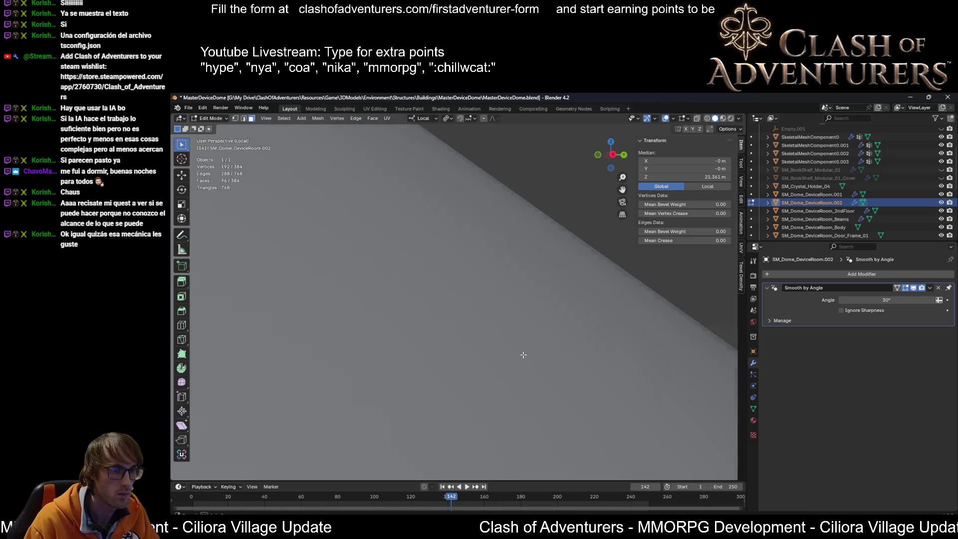
Scale the lower trim ring loop up to 1.019.
scroll(525, 355, down, 5)
middle_drag(526, 349, 638, 330)
alt+click(671, 383)
middle_drag(670, 383, 648, 364)
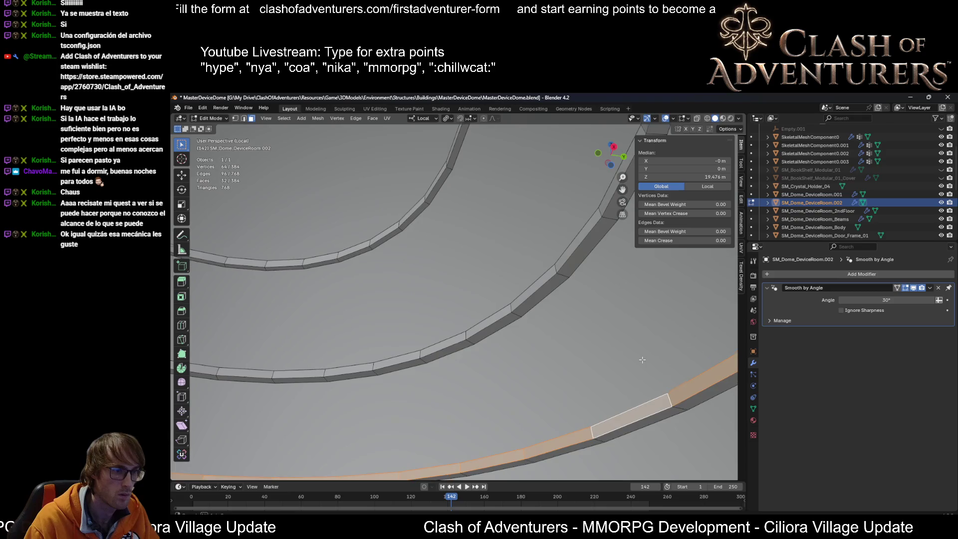
key(s)
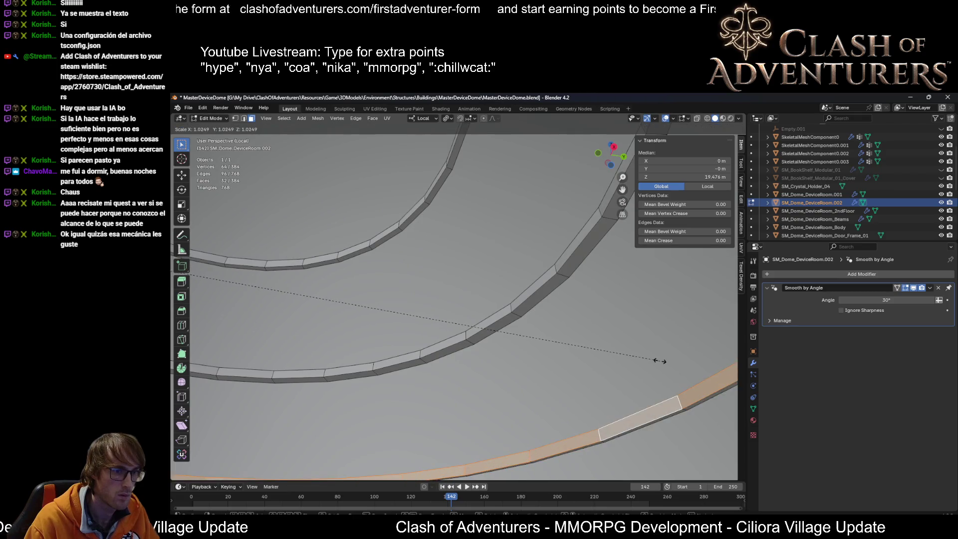
click(655, 360)
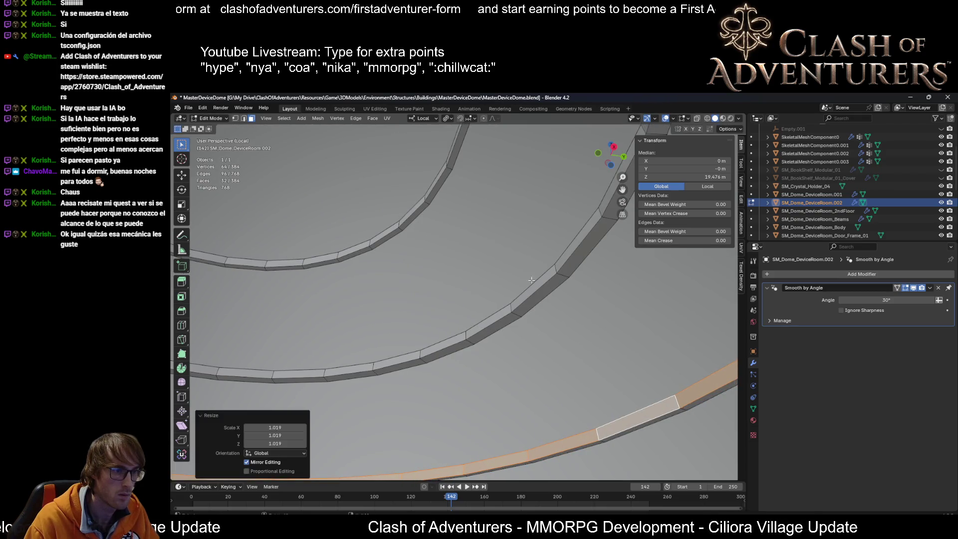
Rescale the middle trim ring loop slightly, adjusting it a second time.
alt+click(553, 268)
key(s)
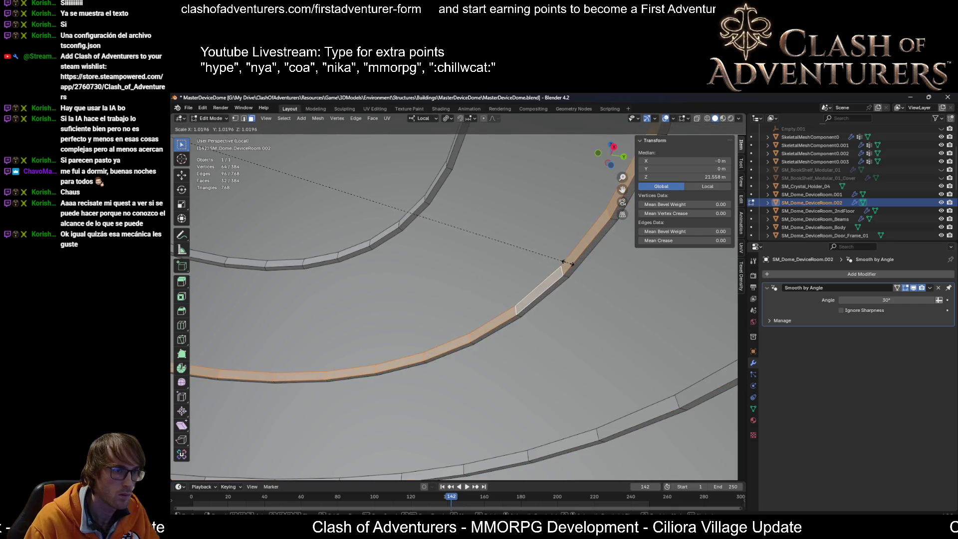
click(567, 263)
key(s)
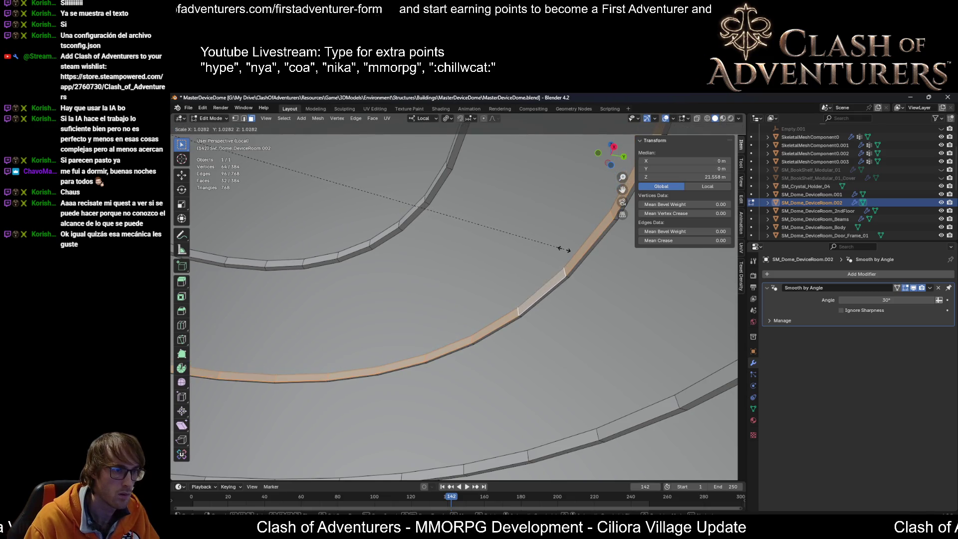
click(559, 248)
Slightly scale the upper trim ring loop, then return to Object Mode.
middle_drag(559, 248, 536, 313)
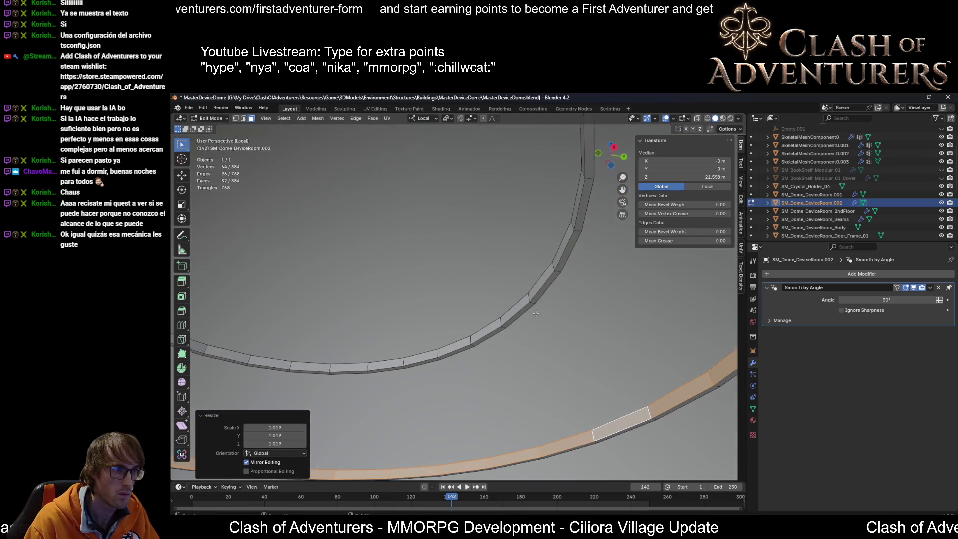
alt+click(552, 266)
key(s)
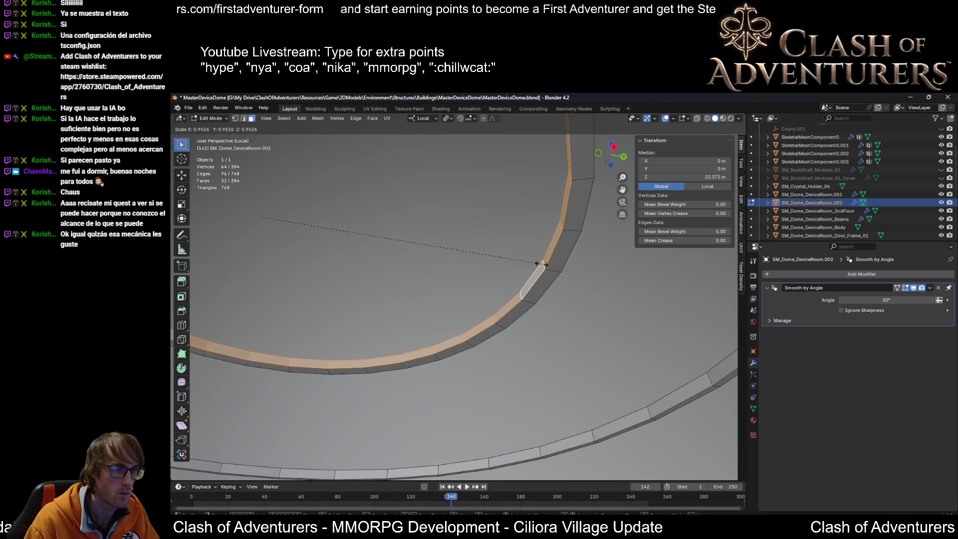
click(553, 265)
middle_drag(553, 265, 548, 296)
scroll(552, 286, down, 5)
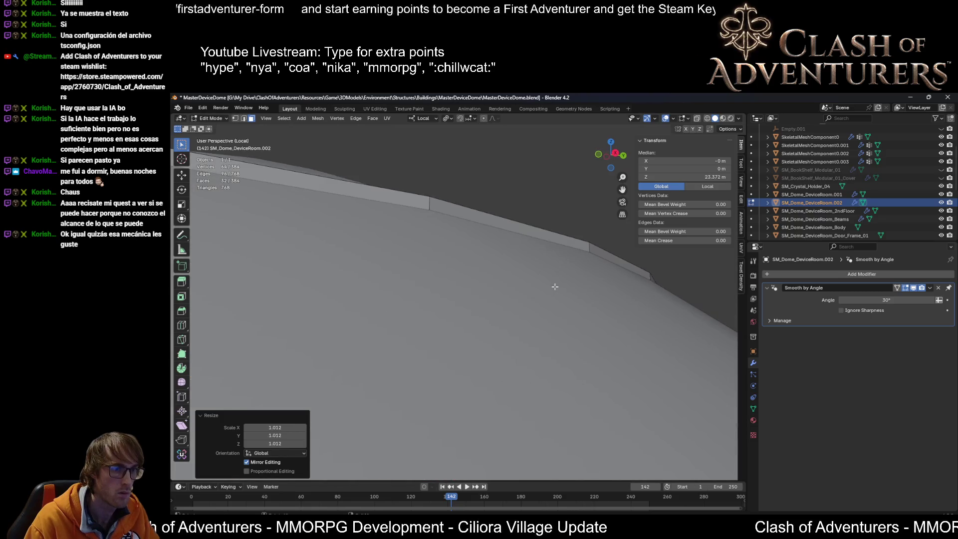
key(Tab)
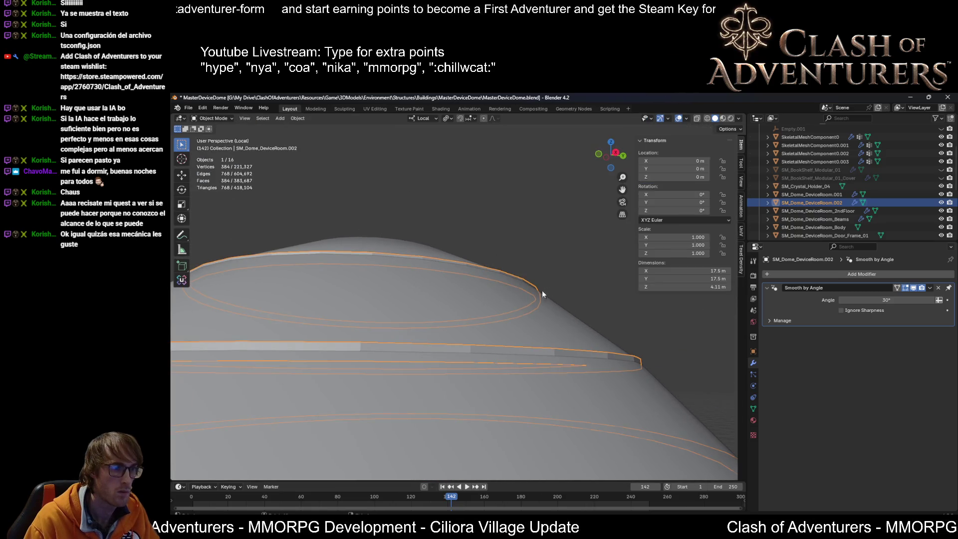
Save the dome file and apply Object > Shade Smooth to the ring object.
key(Tab)
scroll(541, 292, down, 3)
key(Tab)
mouse_move(532, 296)
middle_down()
mouse_move(490, 331)
mouse_move(517, 315)
middle_up()
scroll(546, 327, up, 8)
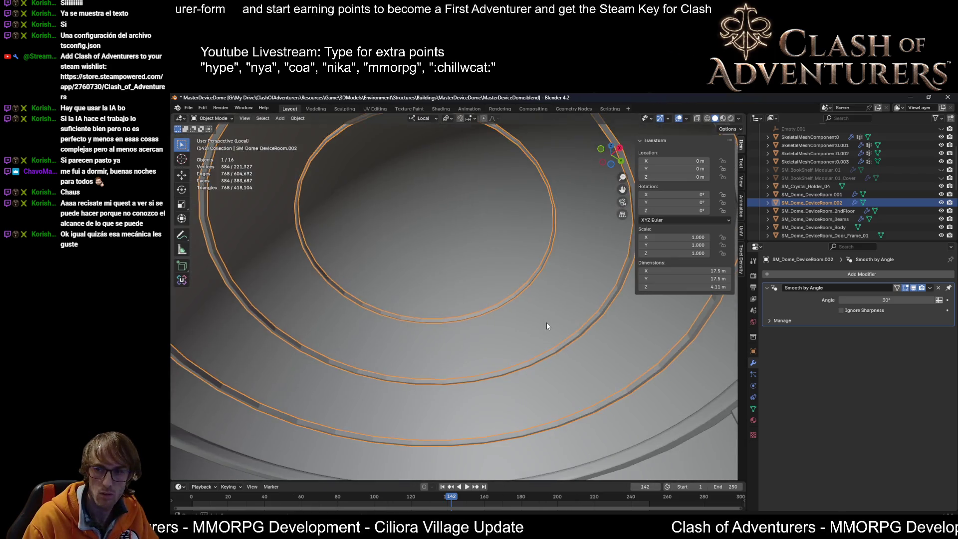
scroll(537, 317, down, 3)
key(ctrl+s)
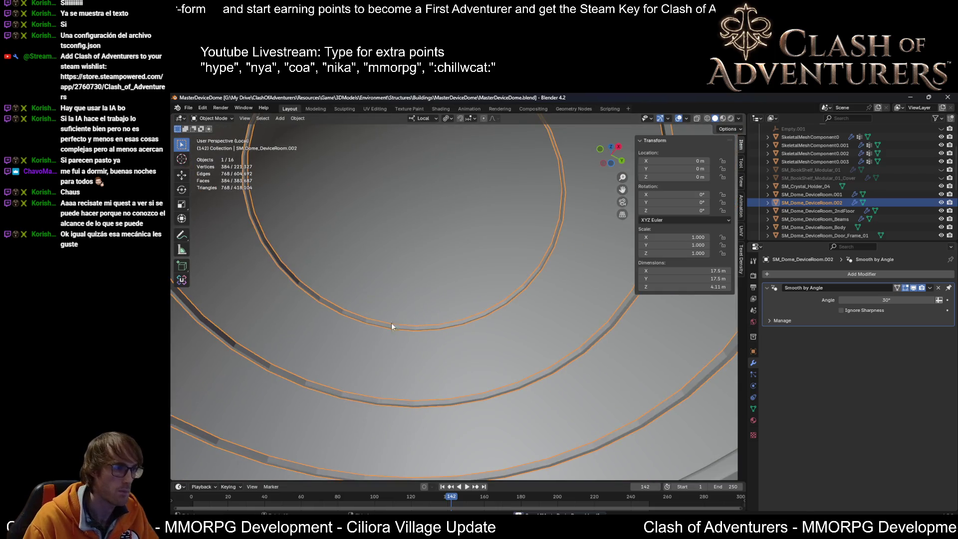
scroll(385, 331, up, 2)
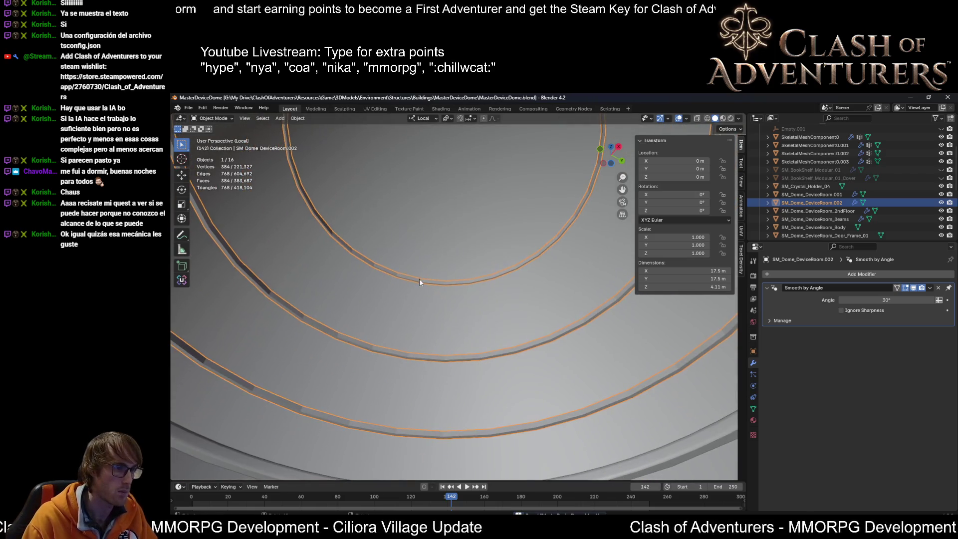
click(298, 119)
click(315, 305)
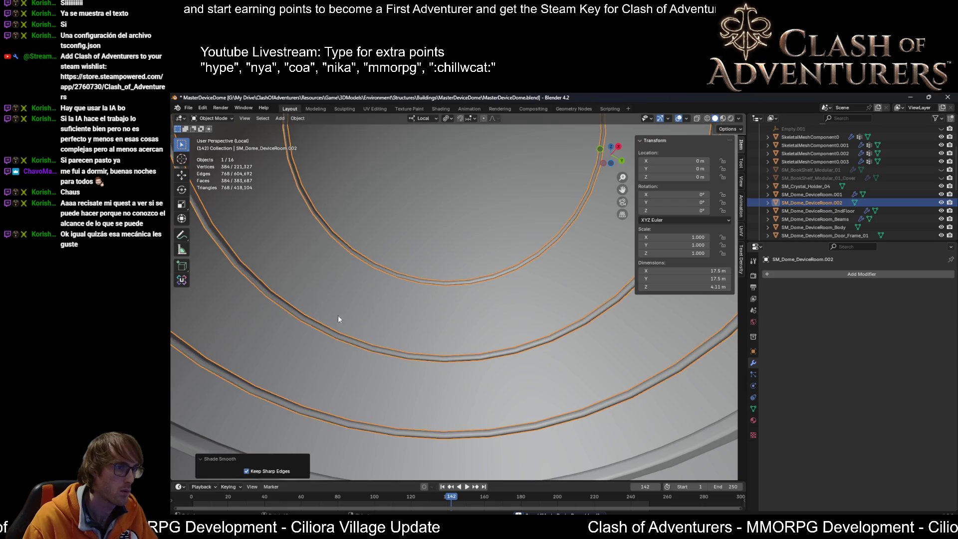
In edge select mode, select three of the ring edge loops.
scroll(505, 432, up, 2)
mouse_move(537, 449)
shift+middle_down()
mouse_move(511, 406)
mouse_move(525, 400)
shift+middle_up()
key(2)
scroll(517, 390, up, 1)
alt+click(532, 410)
mouse_move(533, 410)
middle_down()
mouse_move(567, 342)
mouse_move(583, 336)
mouse_move(583, 344)
middle_up()
alt+shift+click(590, 317)
alt+shift+click(524, 370)
middle_drag(524, 371, 549, 357)
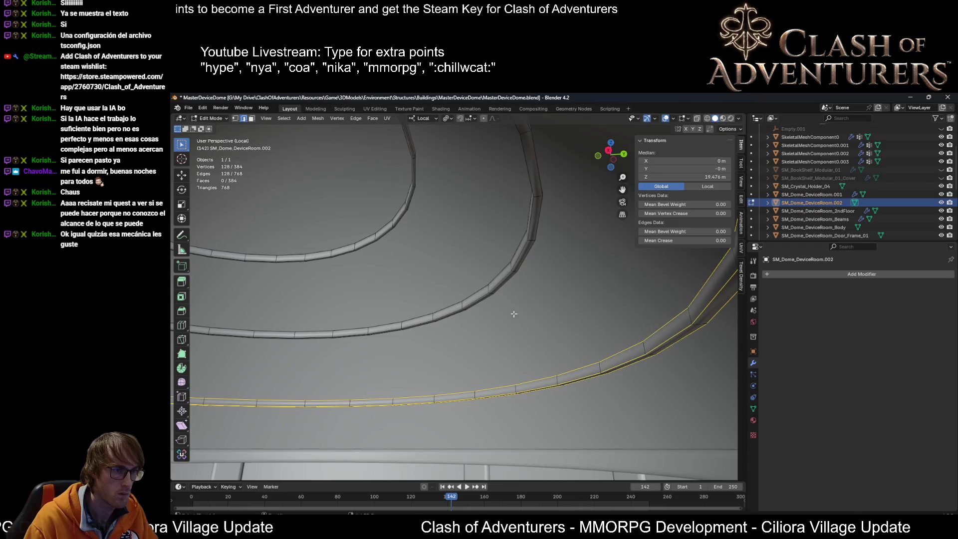
Add the remaining ring-frame edge loops to the selection.
alt+shift+click(527, 248)
mouse_move(528, 249)
middle_down()
mouse_move(534, 305)
mouse_move(518, 231)
mouse_move(449, 234)
mouse_move(367, 279)
middle_up()
alt+shift+click(533, 307)
alt+shift+click(511, 202)
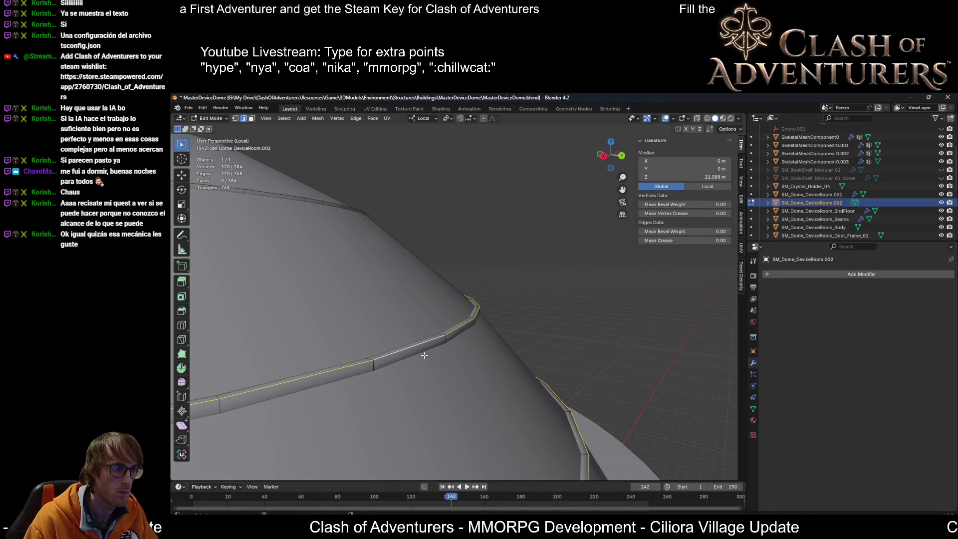
middle_drag(424, 353, 454, 327)
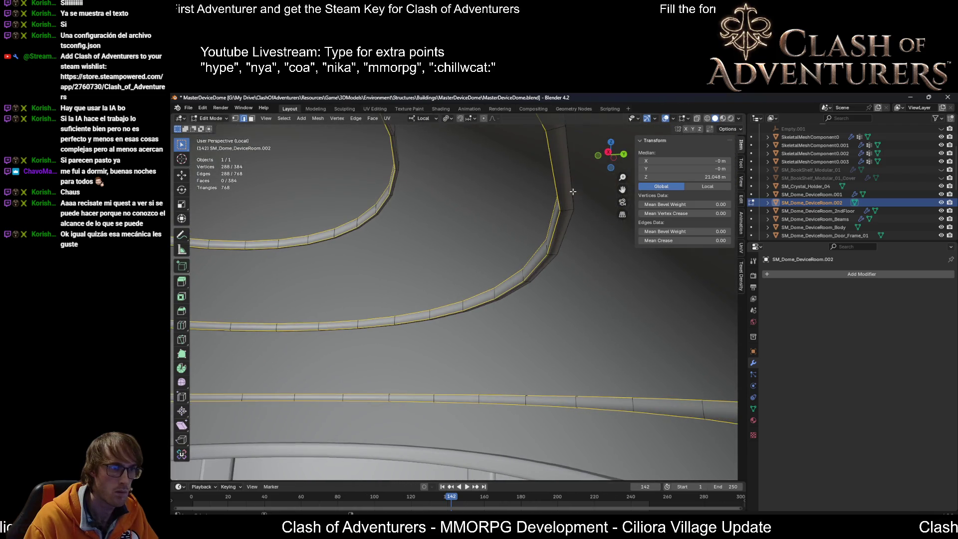
alt+shift+click(572, 183)
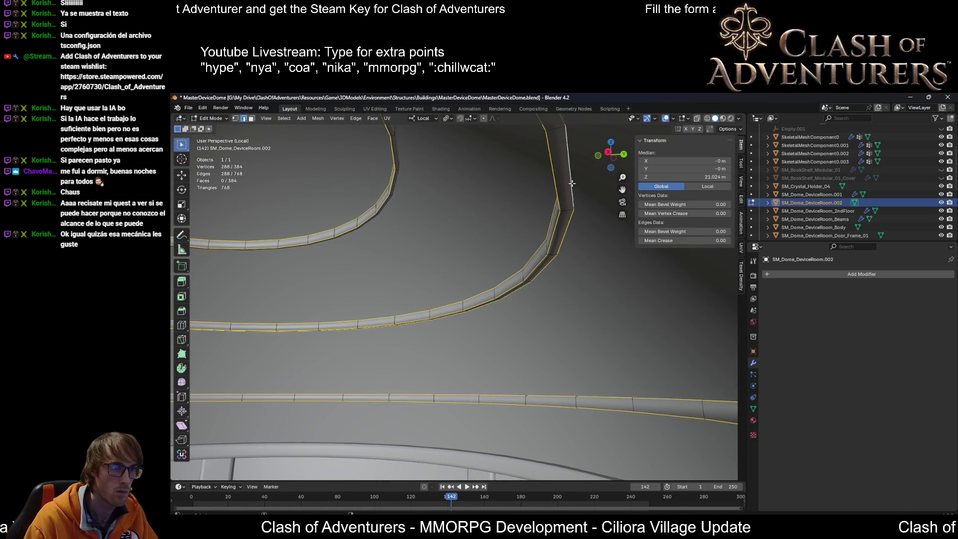
alt+shift+click(398, 154)
middle_drag(397, 152, 401, 161)
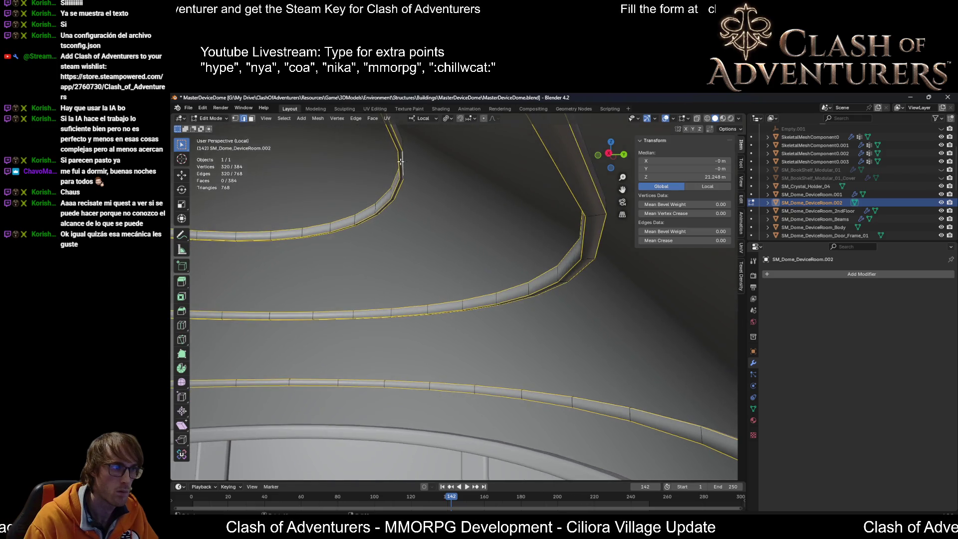
key(a)
key(ctrl+z)
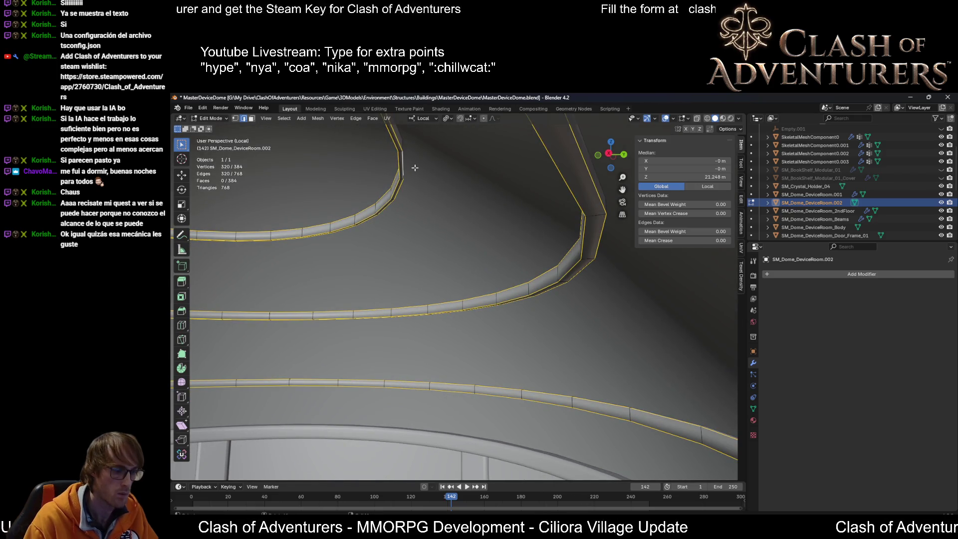
Mark the selected ring loops sharp and give them Project from View (Bounds) UVs.
key(ctrl+e)
click(415, 167)
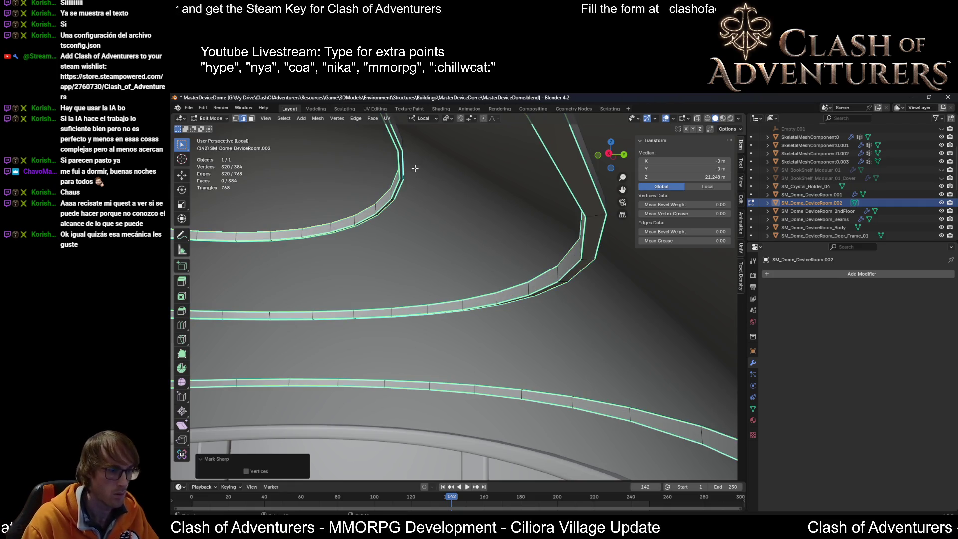
key(u)
click(380, 243)
Select the top ring face strip, scale it by 1.025, and save the file.
middle_drag(434, 215, 446, 220)
key(ctrl+e)
click(439, 200)
key(3)
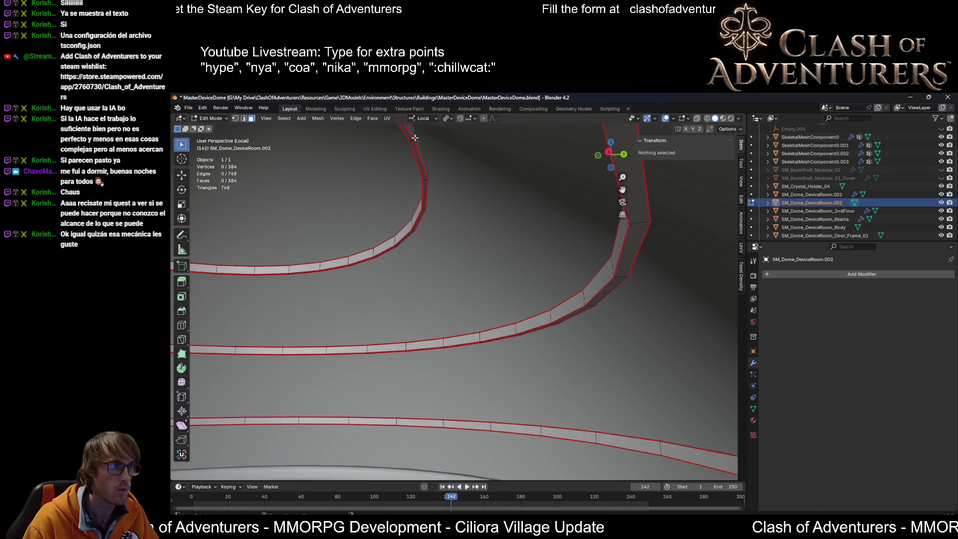
key(l)
key(s)
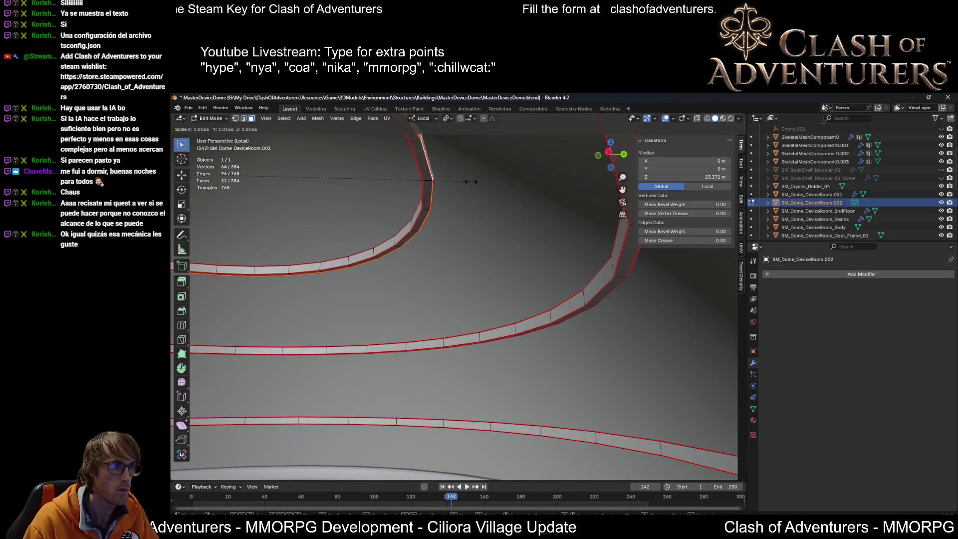
click(475, 181)
middle_drag(474, 182, 471, 219)
key(ctrl+s)
mouse_move(463, 260)
middle_down()
mouse_move(438, 253)
mouse_move(461, 258)
middle_up()
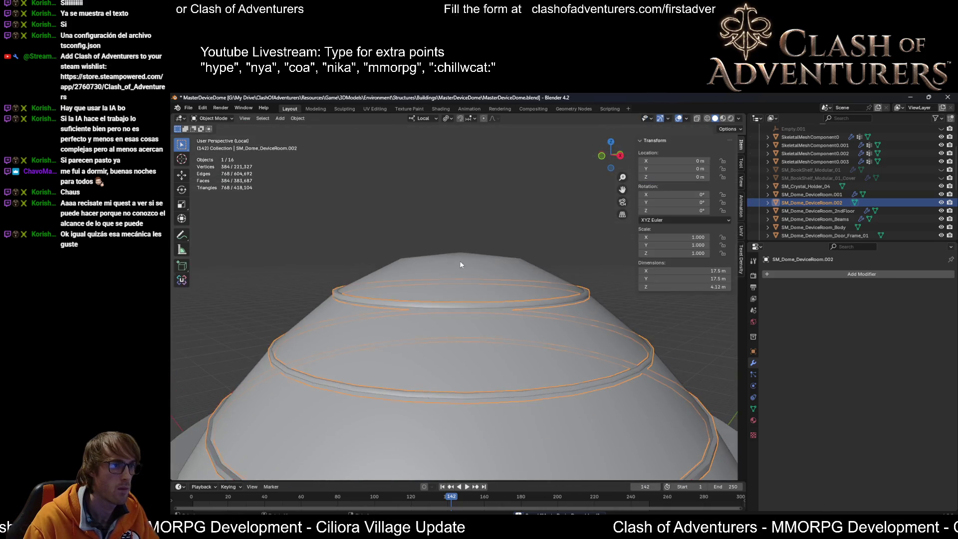
Leave Edit Mode, select the SM_Dome_DeviceRoom.001 roof, save, and look over the dome.
key(1)
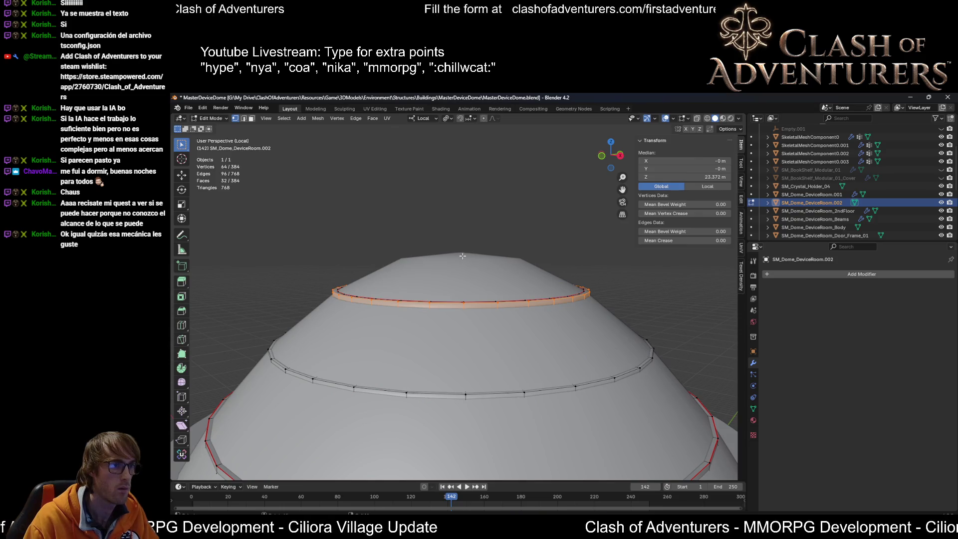
key(Tab)
click(463, 260)
key(ctrl+s)
scroll(479, 230, down, 5)
mouse_move(492, 271)
middle_down()
mouse_move(465, 271)
mouse_move(420, 165)
middle_up()
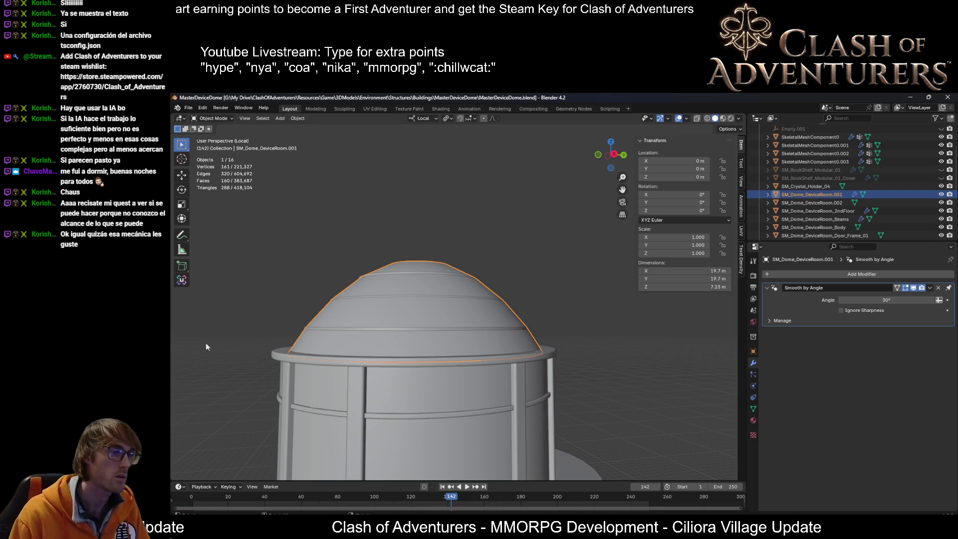
scroll(503, 277, up, 3)
mouse_move(503, 276)
middle_down()
mouse_move(495, 365)
mouse_move(507, 326)
mouse_move(495, 324)
mouse_move(552, 309)
middle_up()
key(Tab)
key(Tab)
Rename SM_Dome_DeviceRoom.001 to SM_Dome_DeviceRoom_Roof.
scroll(493, 322, up, 2)
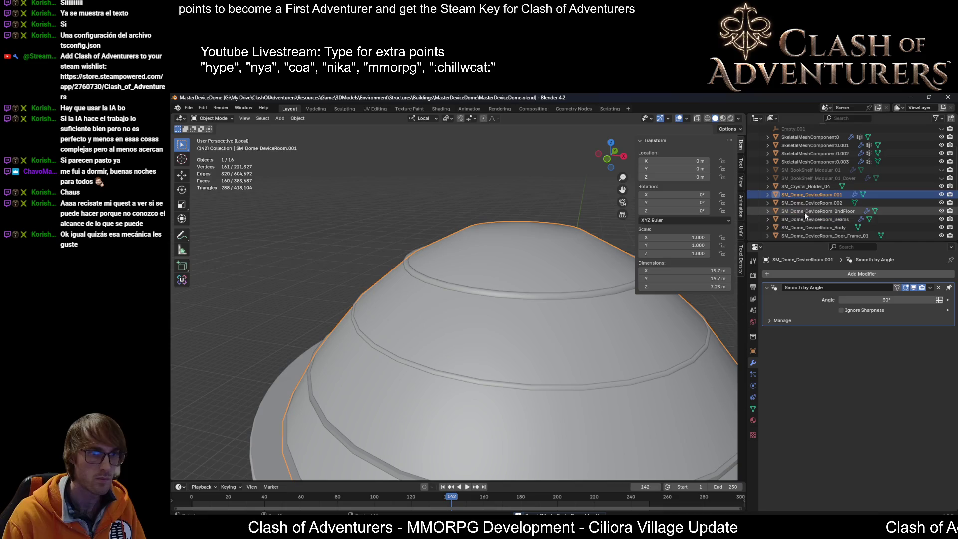
double_click(832, 194)
scroll(832, 192, down, 1)
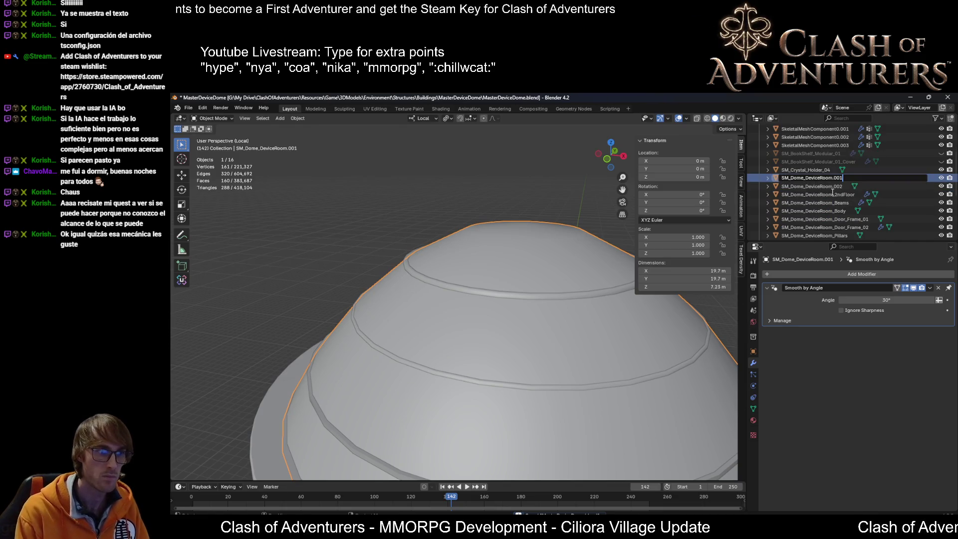
key(BackSpace)
key(BackSpace)
key(BackSpace)
text(Roo)
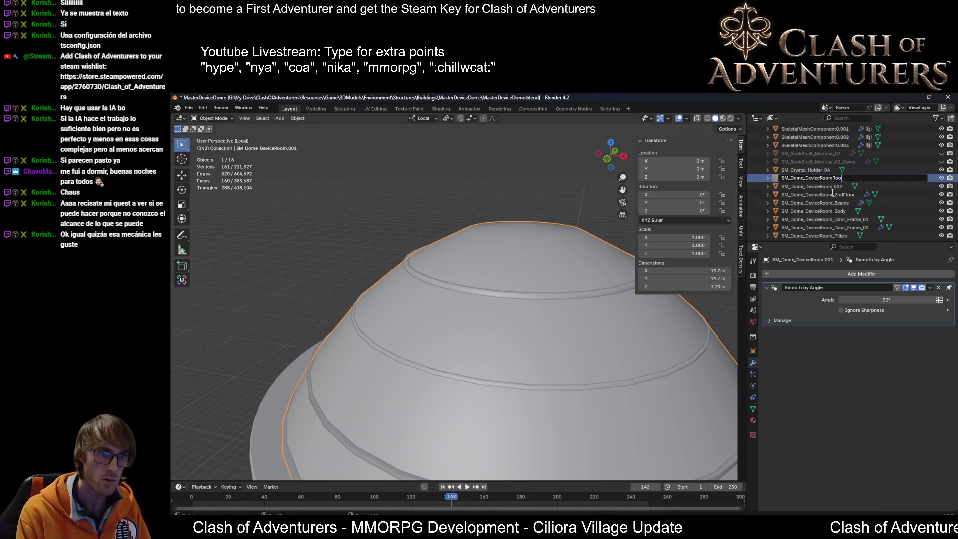
key(BackSpace)
text(_Roof)
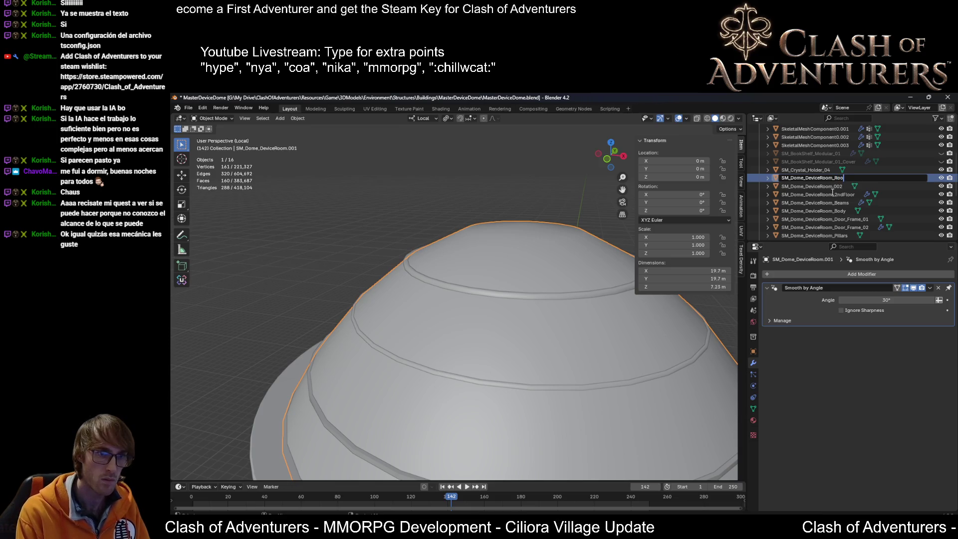
key(Return)
Rename SM_Dome_DeviceRoom.002 to SM_Dome_DeviceRoom_Roof_Frame.
click(841, 186)
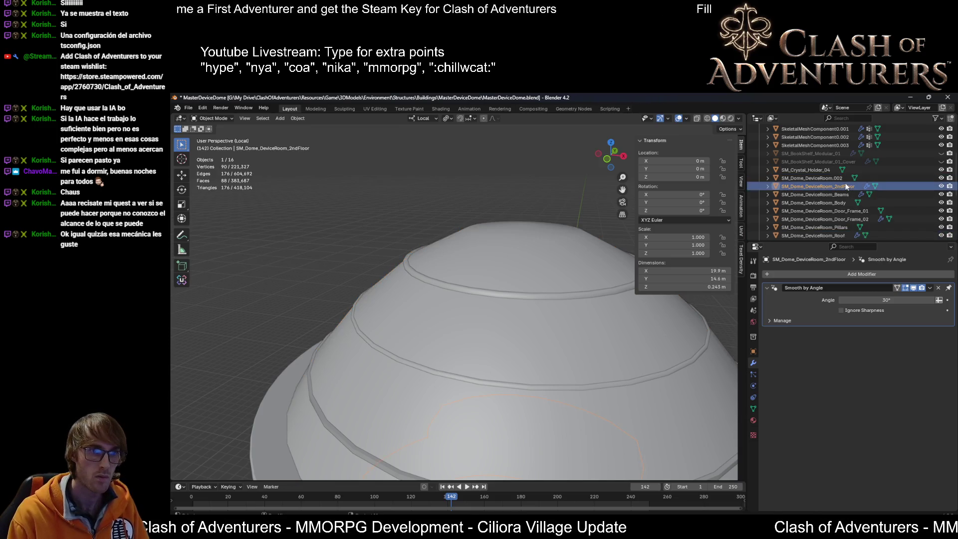
double_click(842, 177)
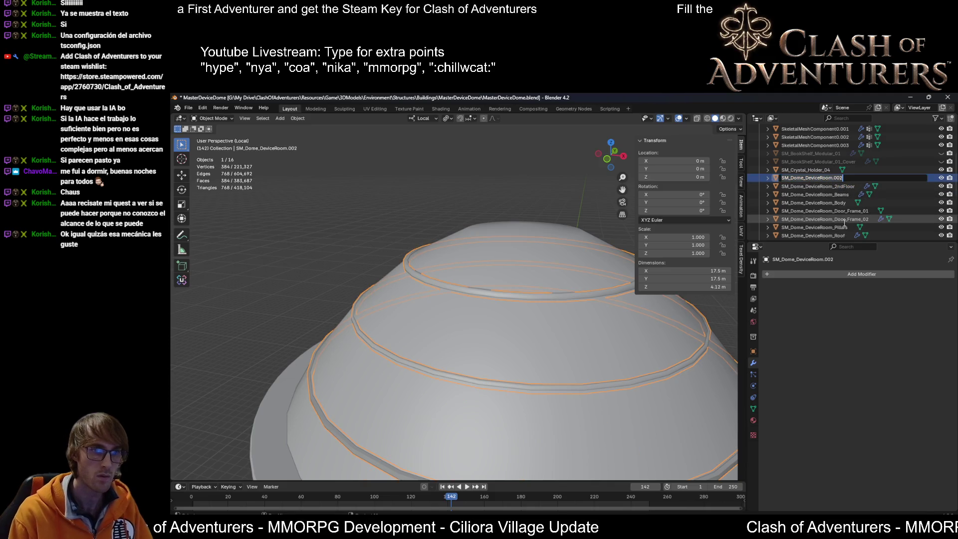
key(End)
key(BackSpace)
key(BackSpace)
key(BackSpace)
key(BackSpace)
text(_Roof_F)
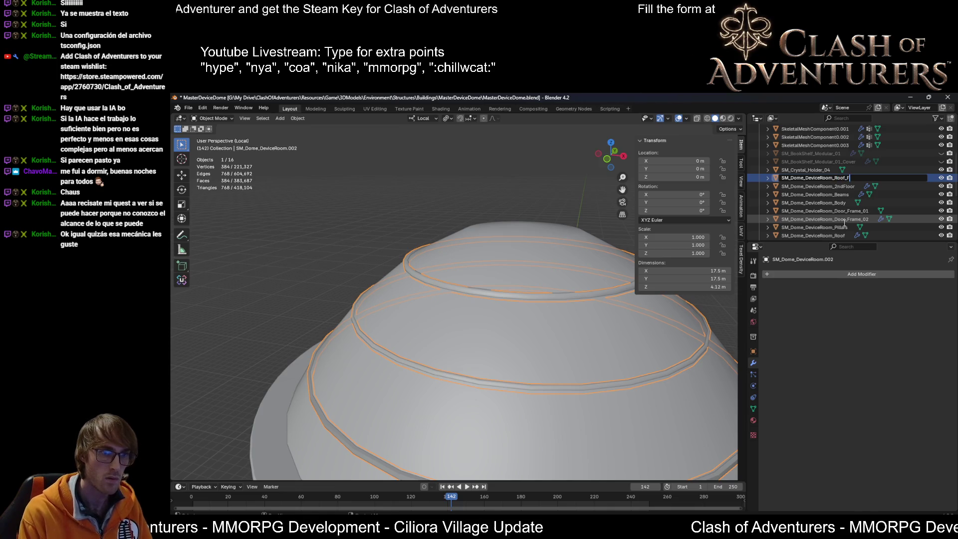
text(rame)
key(Return)
scroll(622, 319, down, 2)
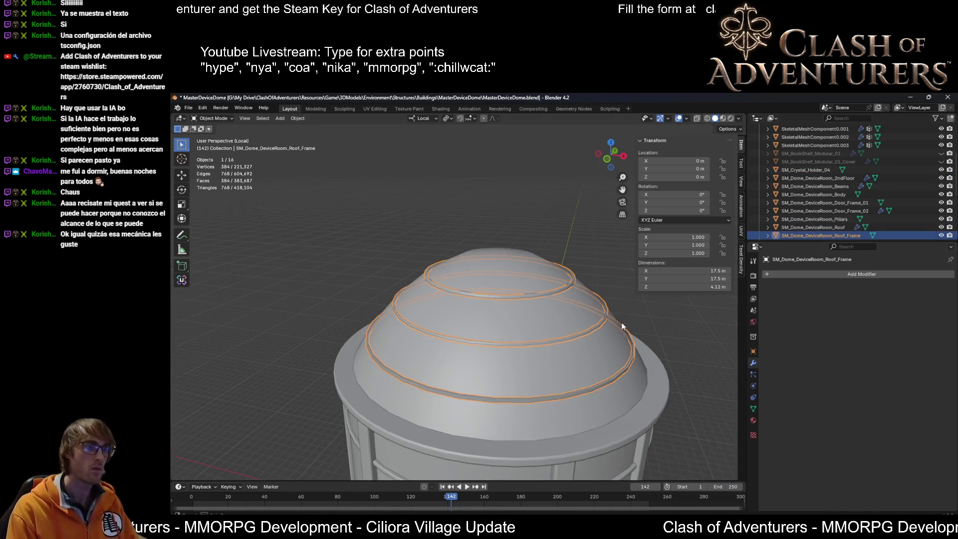
middle_drag(622, 327, 552, 299)
scroll(553, 299, up, 2)
scroll(553, 299, up, 2)
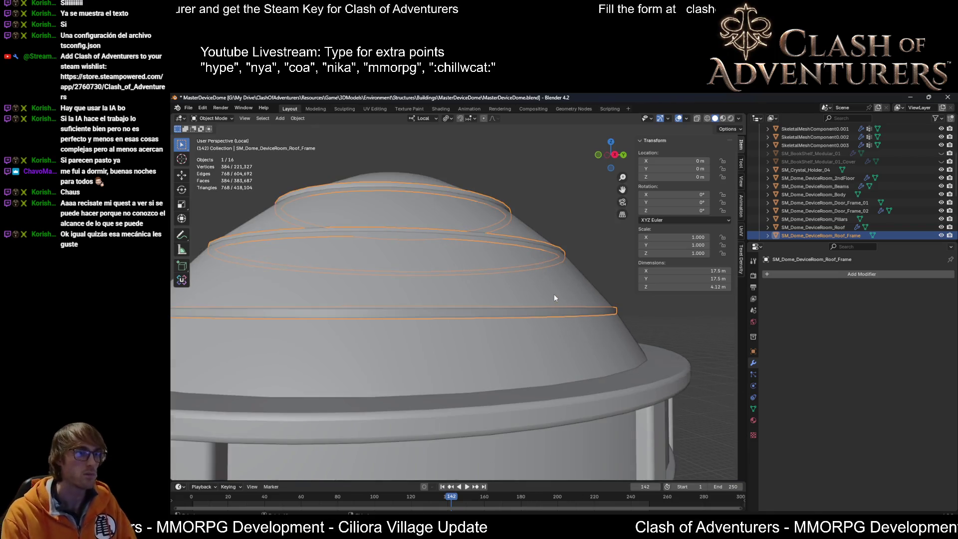
scroll(554, 298, down, 3)
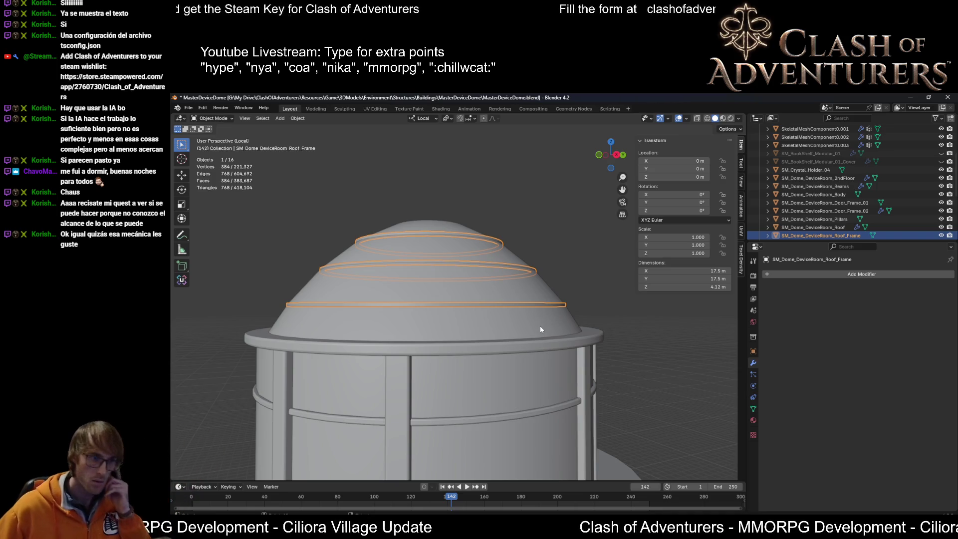
mouse_move(570, 346)
middle_down()
mouse_move(597, 380)
mouse_move(645, 390)
middle_up()
scroll(607, 380, up, 5)
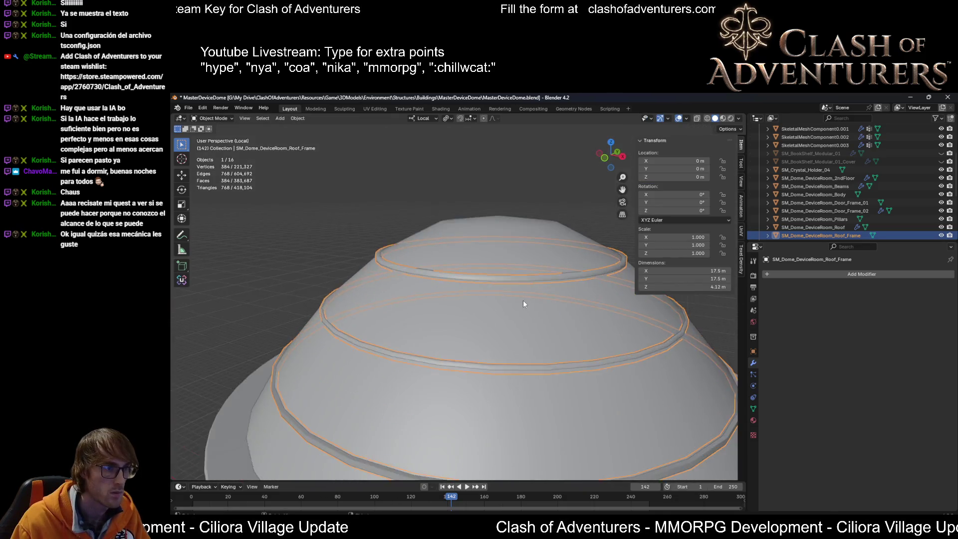
mouse_move(523, 298)
middle_down()
mouse_move(534, 330)
mouse_move(568, 336)
mouse_move(517, 297)
mouse_move(537, 295)
middle_up()
scroll(549, 326, down, 3)
scroll(549, 323, up, 3)
scroll(549, 324, down, 2)
key(Tab)
key(Tab)
key(Tab)
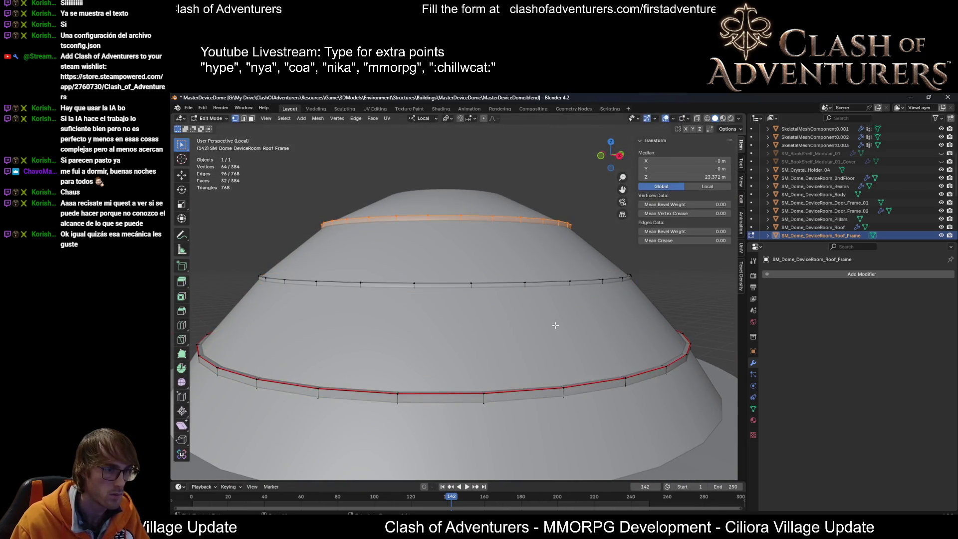
middle_drag(556, 329, 544, 349)
scroll(467, 353, down, 3)
middle_drag(465, 341, 495, 336)
mouse_move(563, 341)
middle_down()
mouse_move(425, 321)
mouse_move(454, 317)
middle_up()
scroll(512, 346, up, 2)
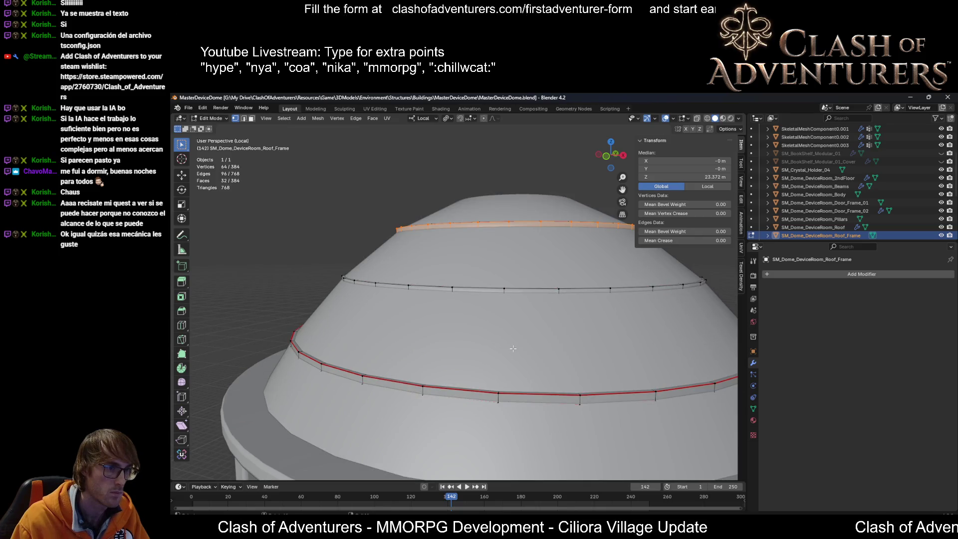
mouse_move(592, 412)
middle_down()
mouse_move(601, 418)
mouse_move(569, 360)
mouse_move(538, 402)
middle_up()
scroll(603, 418, down, 2)
key(Tab)
key(Tab)
key(Tab)
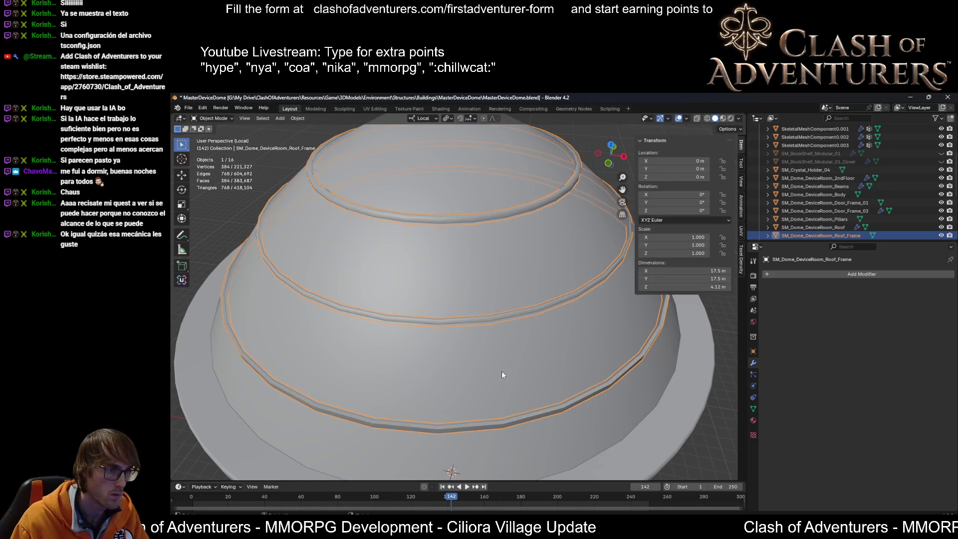
Select the dome roof object and save the file.
click(501, 370)
key(Tab)
scroll(539, 358, up, 5)
scroll(538, 358, down, 3)
middle_drag(538, 358, 511, 362)
scroll(511, 362, up, 3)
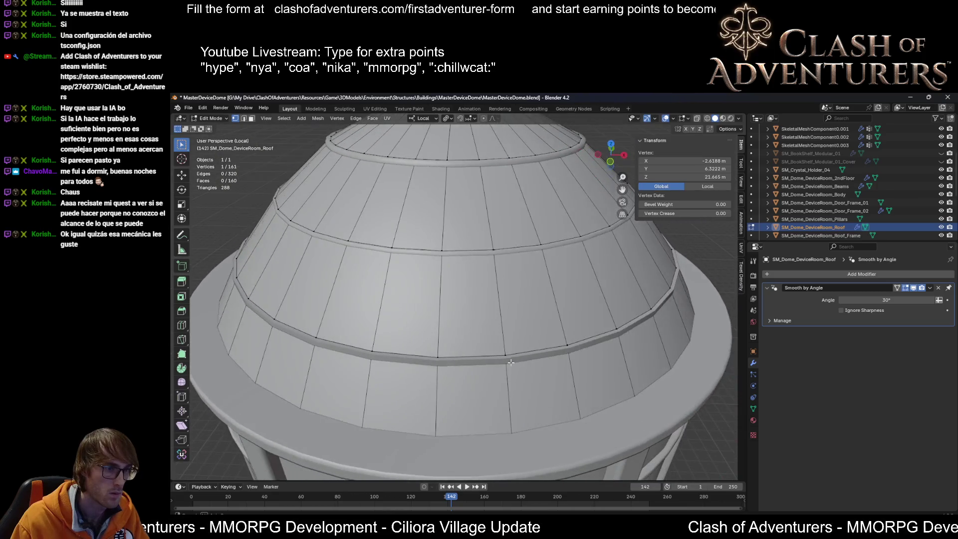
key(Tab)
key(ctrl+s)
Select the whole roof mesh and unwrap its UVs in the UV Editing workspace.
key(Tab)
scroll(548, 358, down, 2)
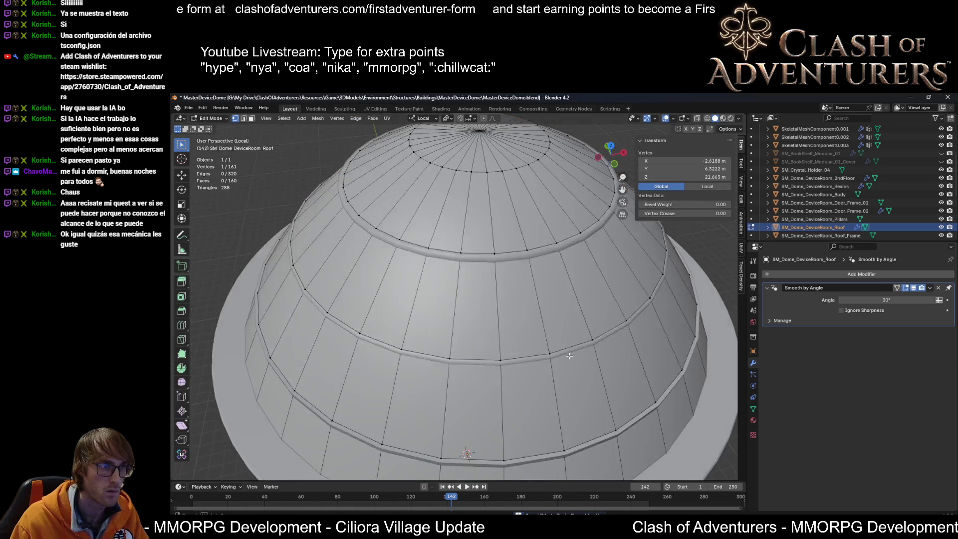
scroll(550, 349, up, 6)
scroll(553, 340, down, 5)
scroll(553, 339, down, 2)
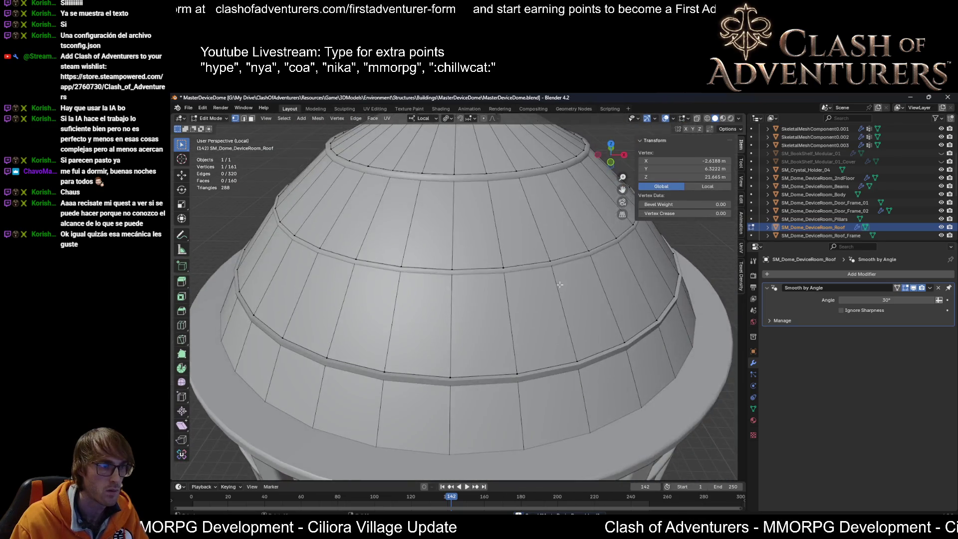
key(a)
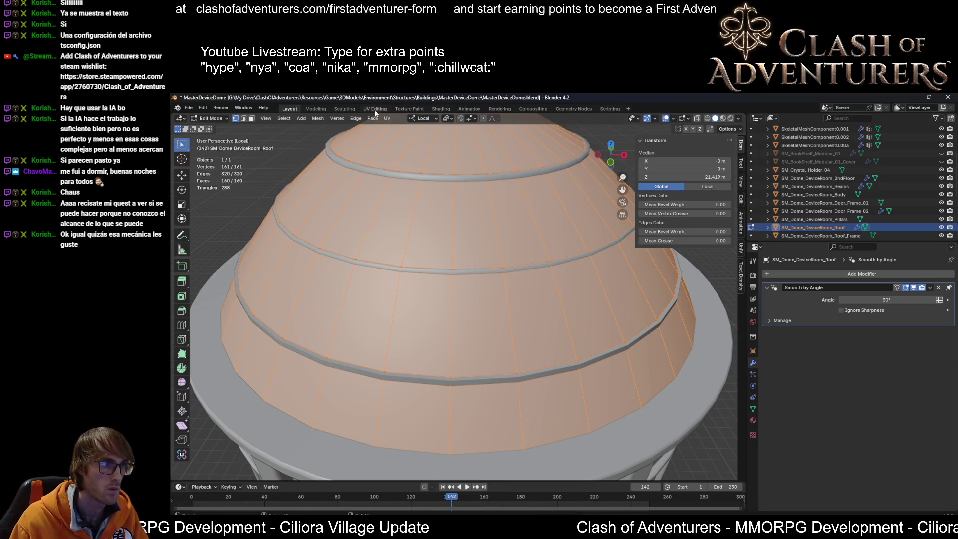
click(375, 109)
key(u)
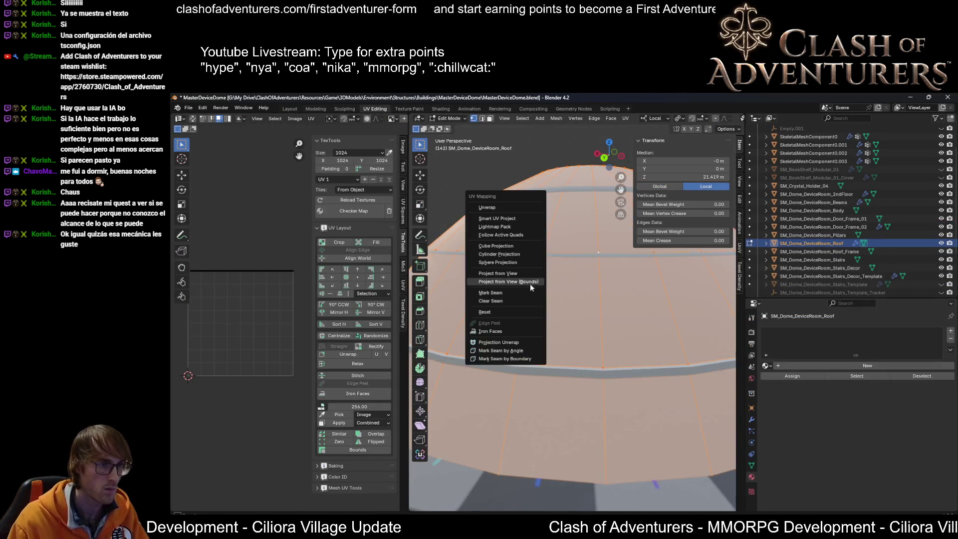
click(498, 215)
scroll(246, 315, up, 2)
key(KP_Decimal)
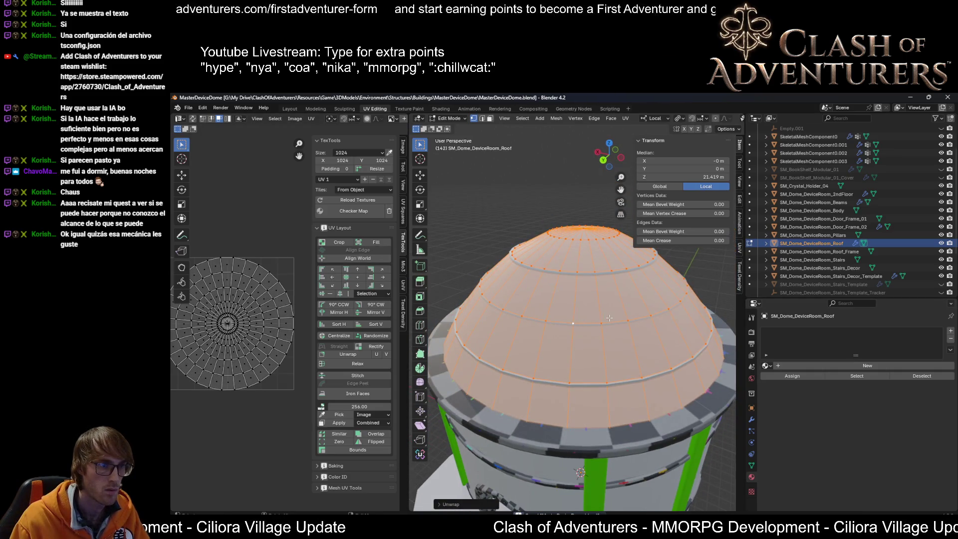
Back in Object Mode, check the roof frame near the wall, then reselect SM_Dome_DeviceRoom_Roof.
key(Tab)
scroll(615, 328, up, 6)
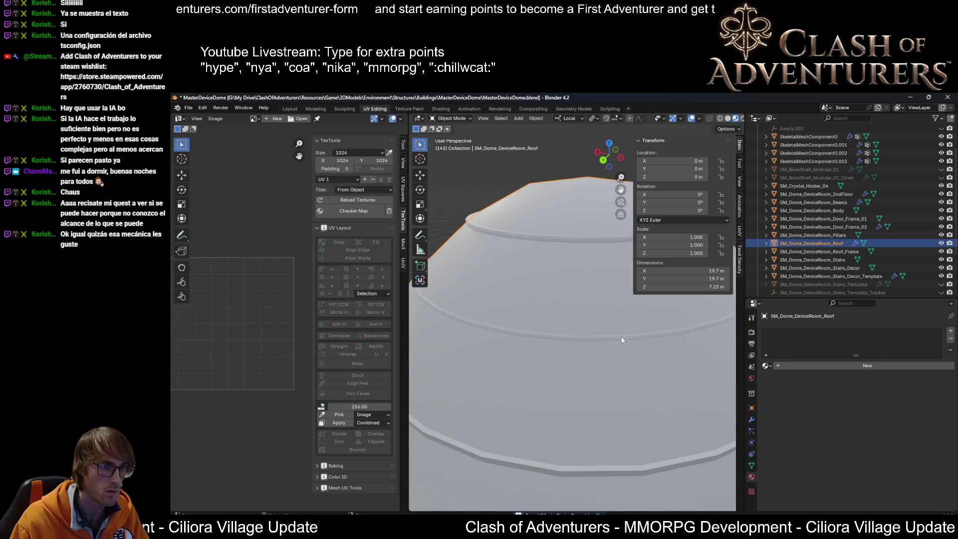
scroll(621, 340, down, 5)
click(612, 366)
mouse_move(547, 333)
middle_down()
mouse_move(558, 291)
mouse_move(542, 294)
mouse_move(554, 345)
mouse_move(696, 365)
mouse_move(430, 355)
middle_up()
scroll(549, 309, down, 5)
scroll(628, 388, up, 3)
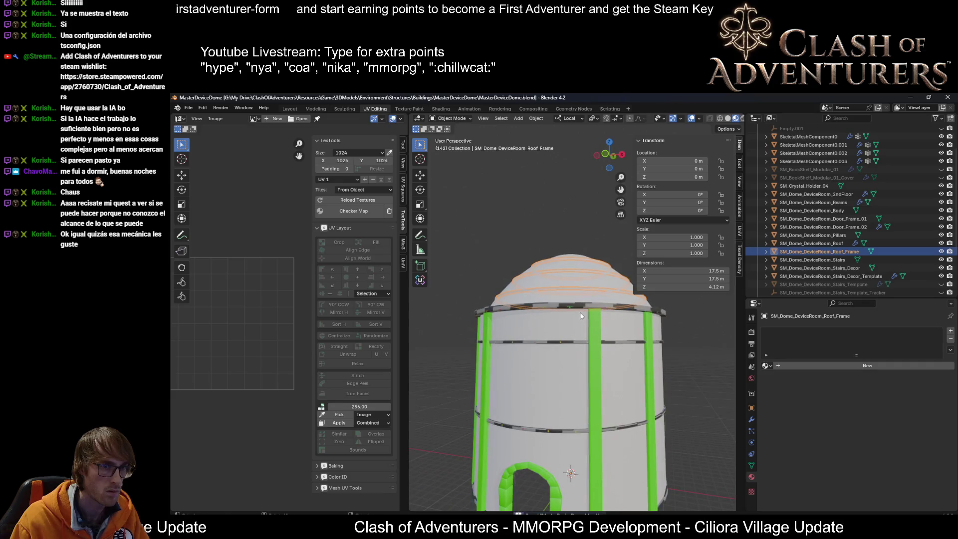
scroll(589, 291, up, 2)
click(597, 279)
scroll(593, 319, down, 4)
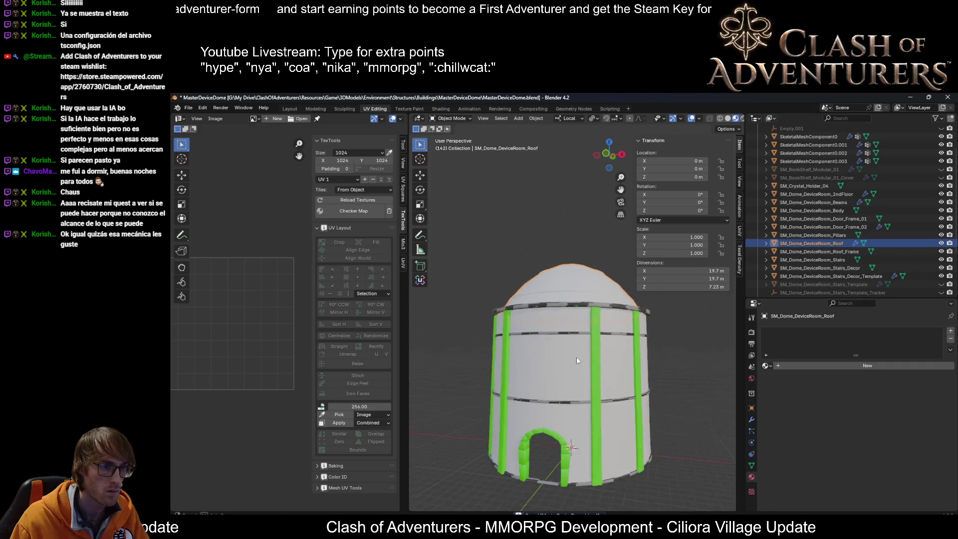
Unwrap SM_Dome_DeviceRoom_Roof_Frame's ring UVs with U > Unwrap in Edit Mode.
scroll(597, 338, up, 5)
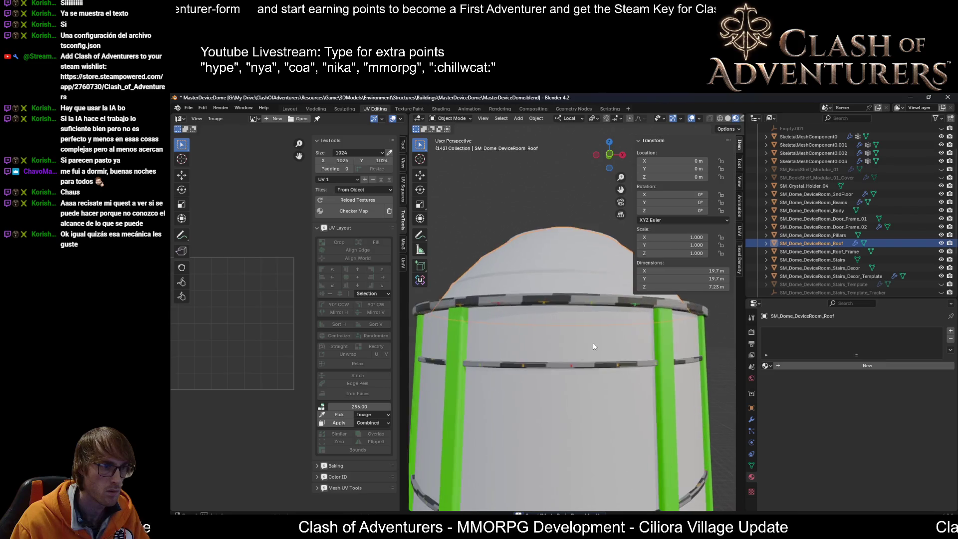
click(607, 293)
key(Tab)
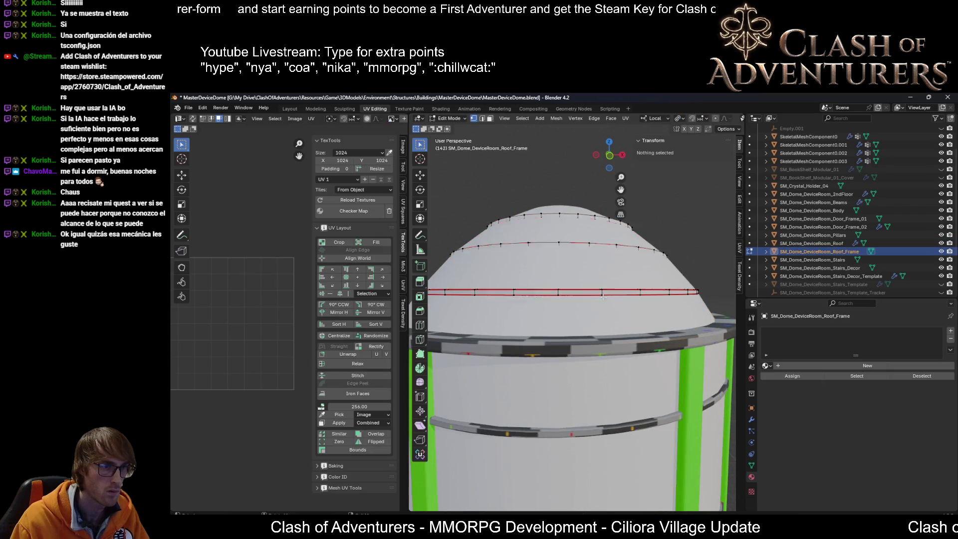
key(u)
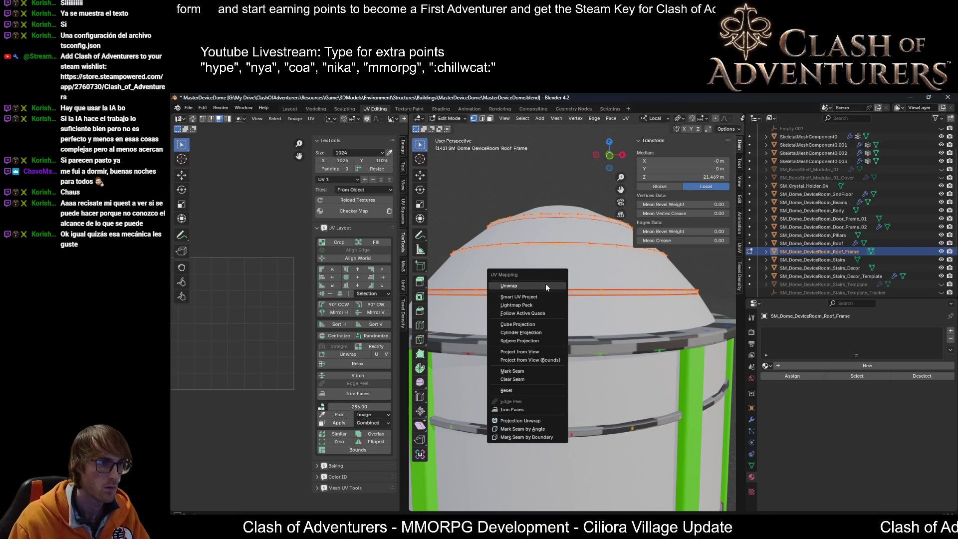
click(546, 283)
Save the file and orbit around the dome to inspect the unwrapped roof frame rings.
scroll(268, 310, up, 4)
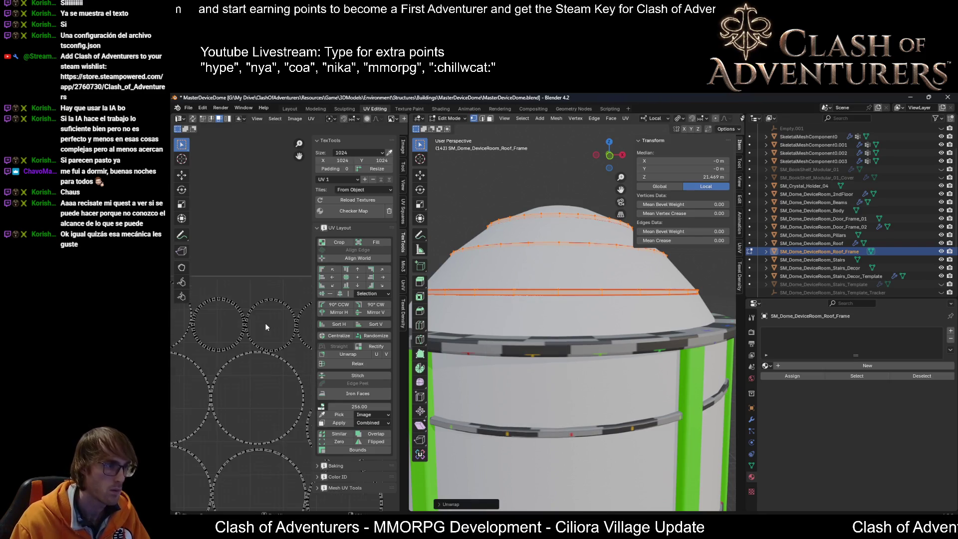
scroll(264, 319, down, 3)
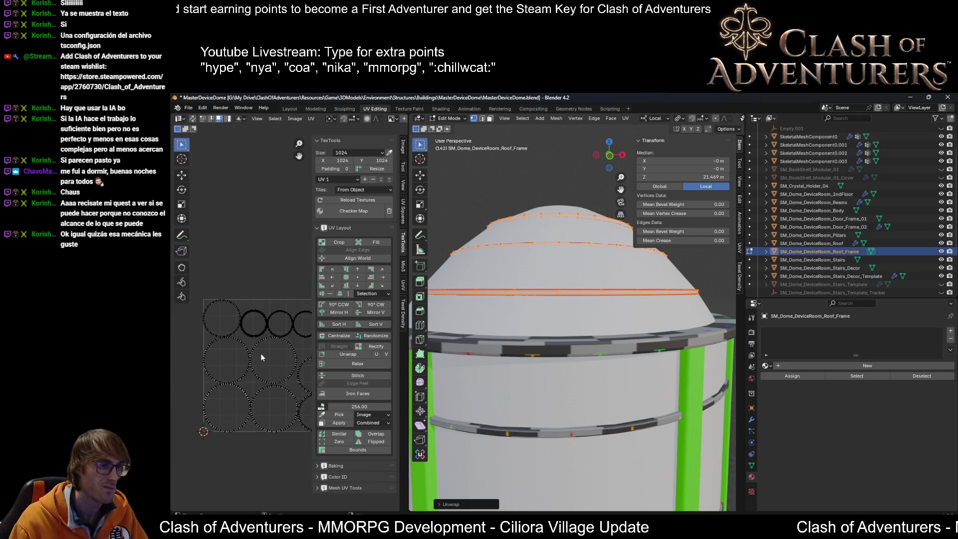
middle_drag(537, 321, 556, 323)
key(ctrl+s)
middle_drag(619, 310, 603, 343)
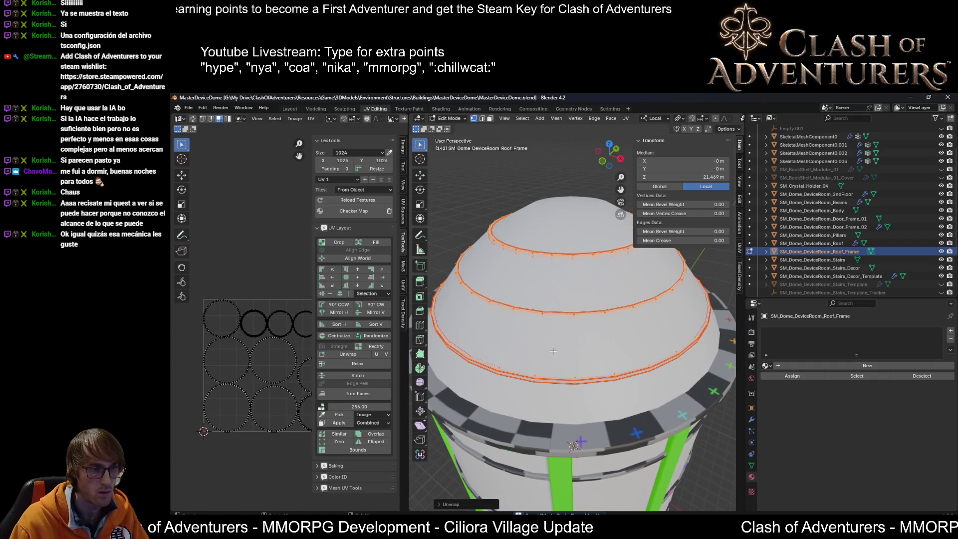
scroll(536, 354, up, 5)
mouse_move(536, 353)
middle_down()
mouse_move(620, 260)
mouse_move(604, 339)
mouse_move(611, 328)
middle_up()
scroll(620, 260, down, 5)
scroll(611, 328, down, 4)
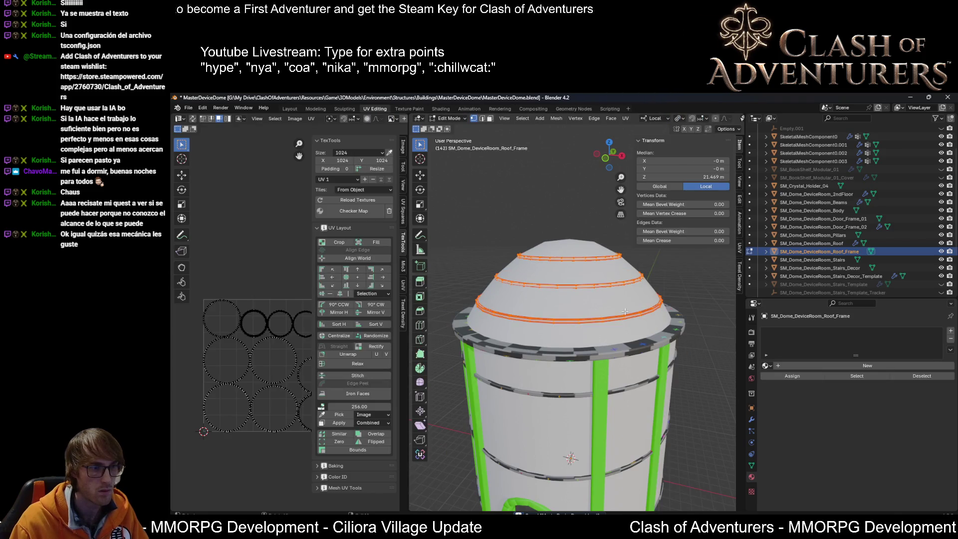
mouse_move(607, 310)
middle_down()
mouse_move(634, 369)
mouse_move(659, 396)
mouse_move(681, 391)
middle_up()
scroll(633, 369, up, 5)
scroll(643, 397, down, 4)
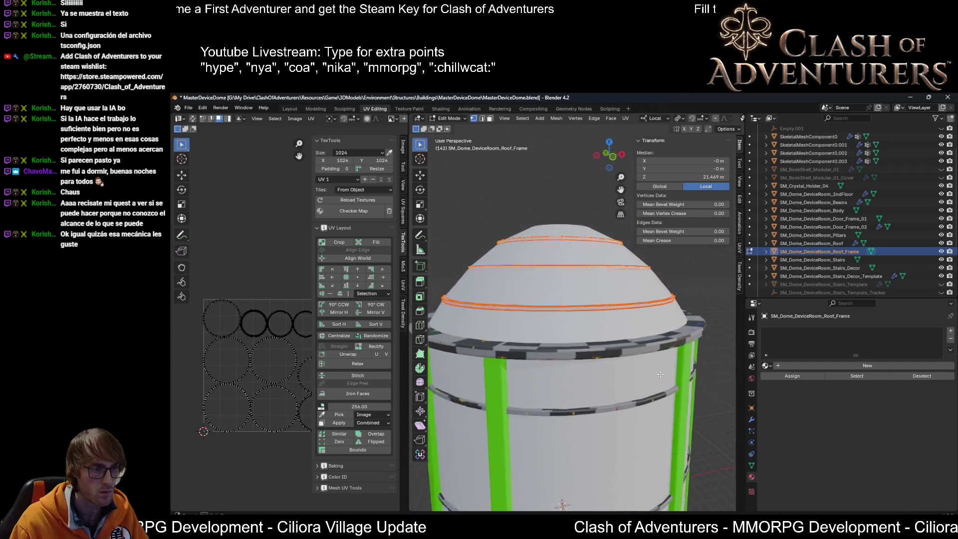
scroll(681, 391, up, 2)
scroll(681, 391, up, 2)
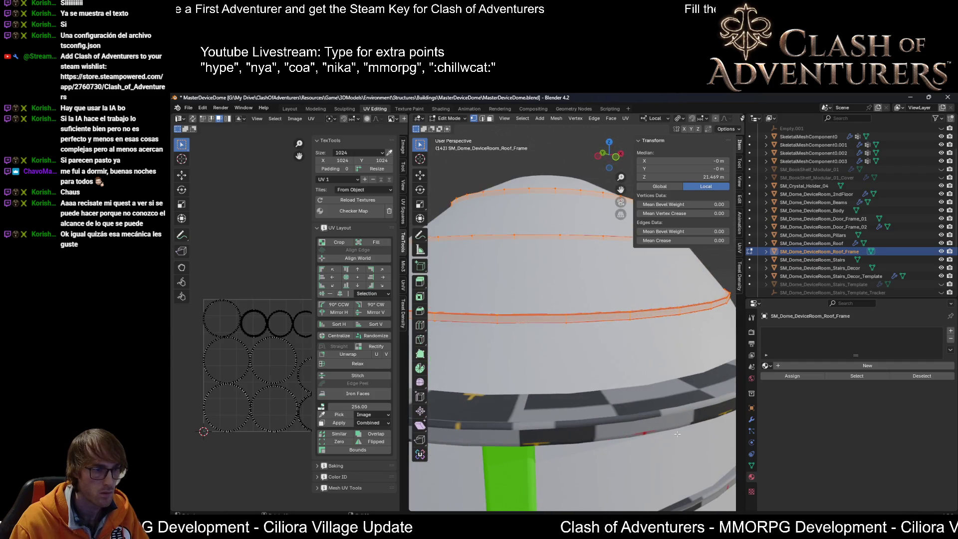
Deselect the roof frame rings and switch to working on the Beams object.
click(617, 395)
mouse_move(617, 395)
middle_down()
mouse_move(652, 454)
mouse_move(629, 396)
middle_up()
scroll(676, 468, down, 3)
key(alt+q)
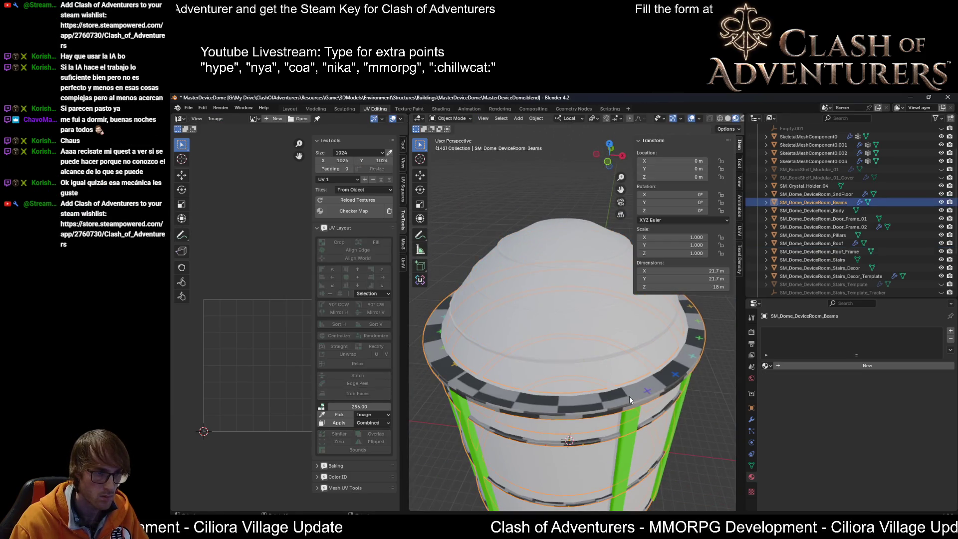
scroll(617, 407, up, 5)
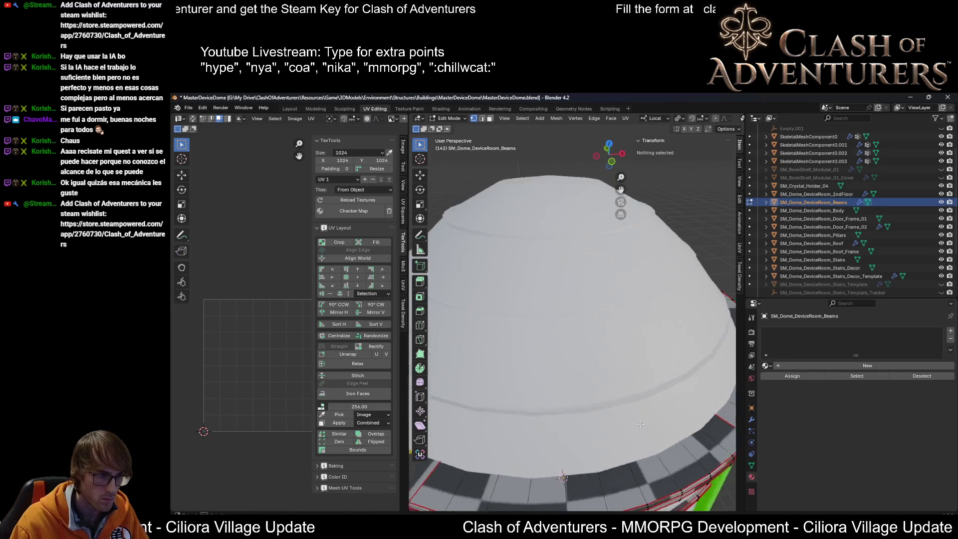
mouse_move(653, 406)
middle_down()
mouse_move(664, 399)
mouse_move(617, 455)
mouse_move(477, 394)
mouse_move(478, 371)
middle_up()
scroll(623, 415, down, 6)
scroll(568, 418, up, 6)
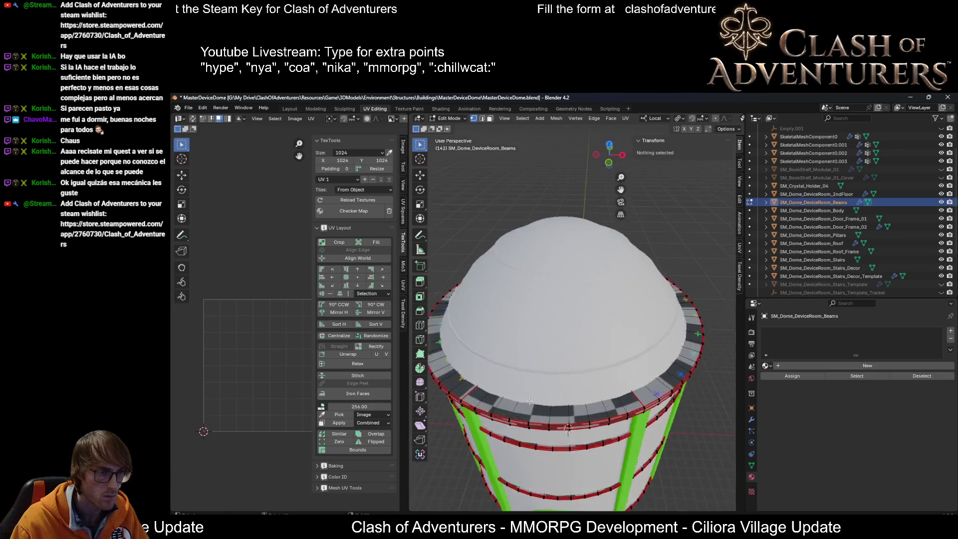
scroll(615, 431, down, 4)
mouse_move(615, 432)
middle_down()
mouse_move(575, 445)
mouse_move(724, 434)
mouse_move(588, 433)
middle_up()
scroll(588, 433, up, 3)
scroll(603, 403, down, 1)
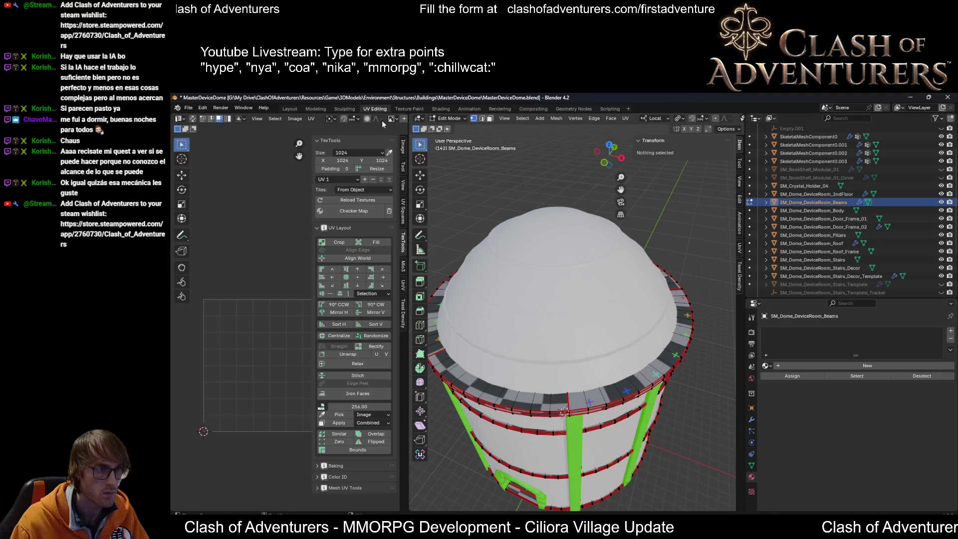
middle_drag(574, 299, 624, 287)
key(Tab)
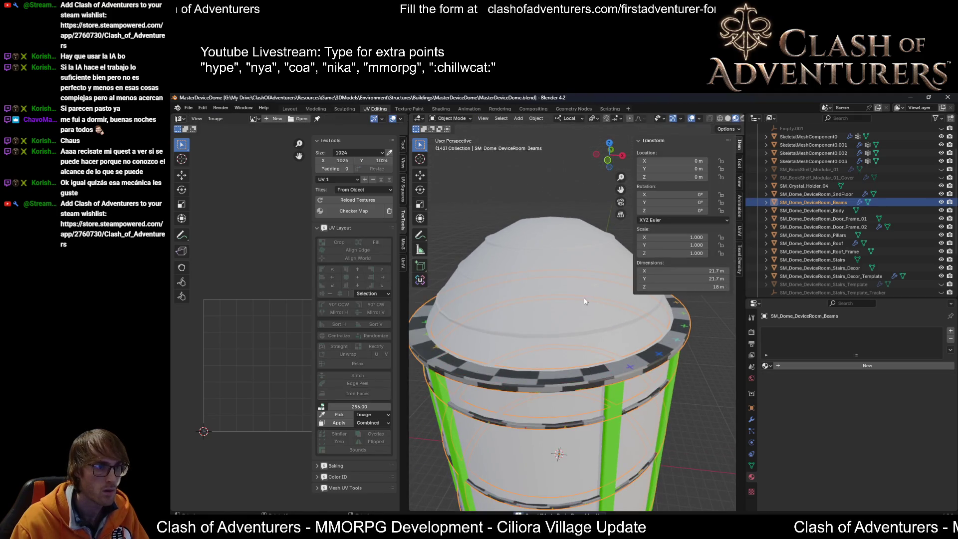
Select the dome's roof, dismiss the FBX export dialog, and enter Edit Mode.
click(584, 301)
key(ctrl+e)
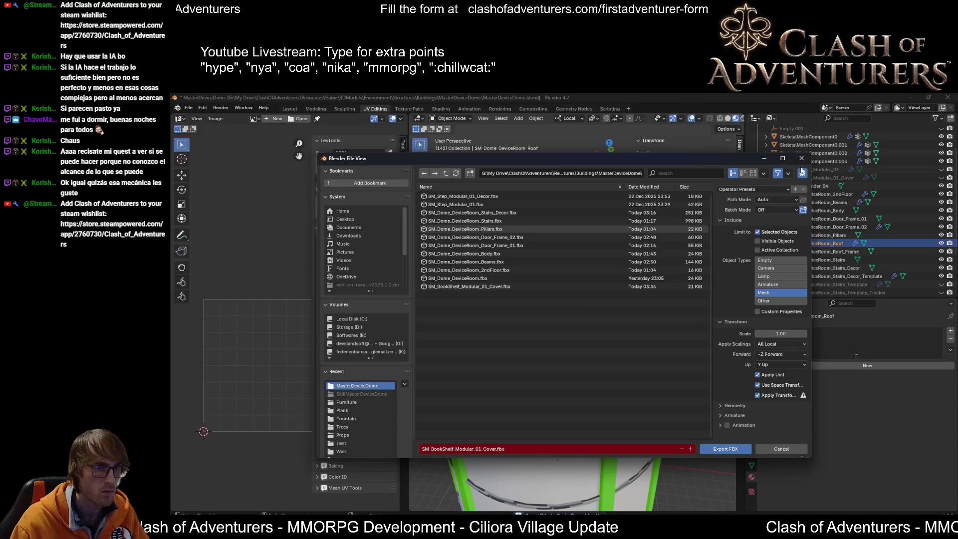
key(Return)
middle_drag(544, 268, 556, 318)
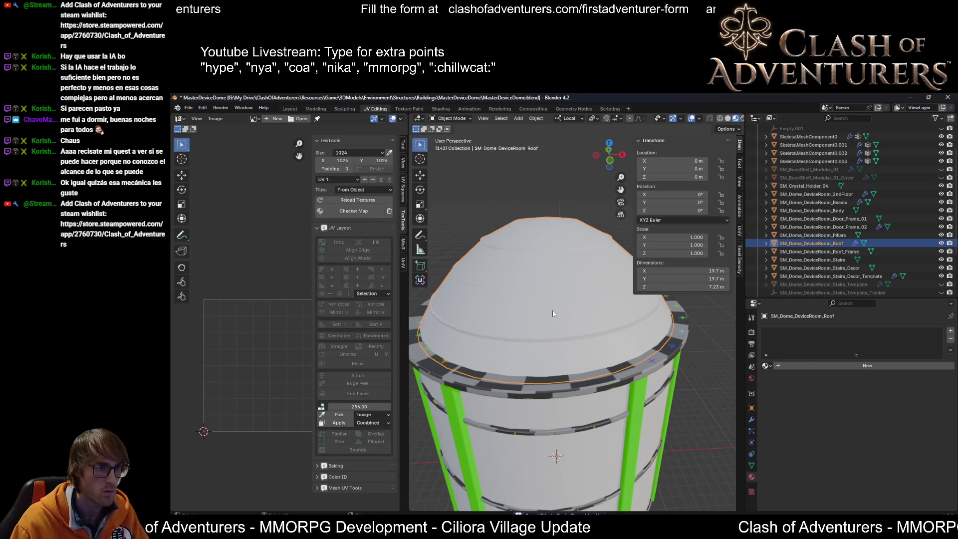
key(Tab)
key(Tab)
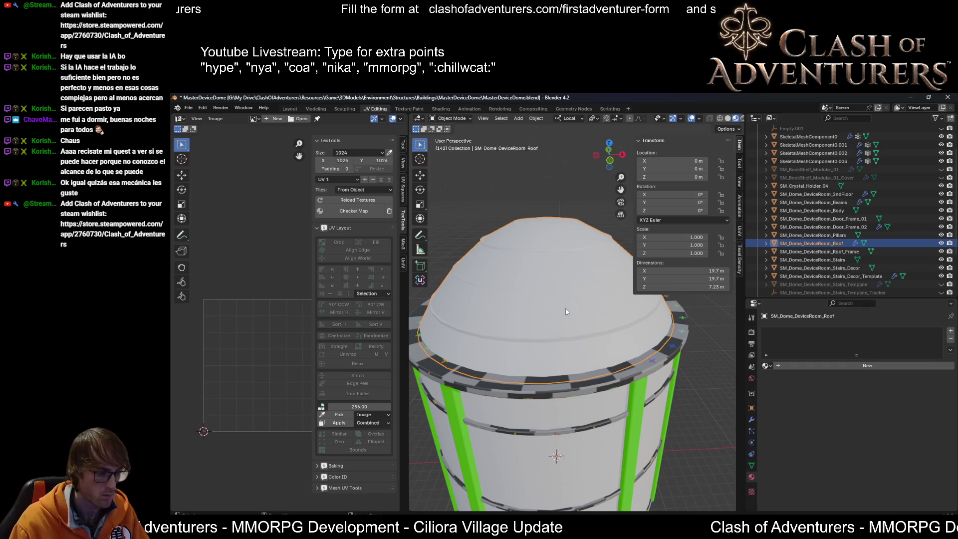
Recalculate the roof frame rings' normals with Shift+N and clear the selection.
scroll(605, 334, up, 3)
click(613, 349)
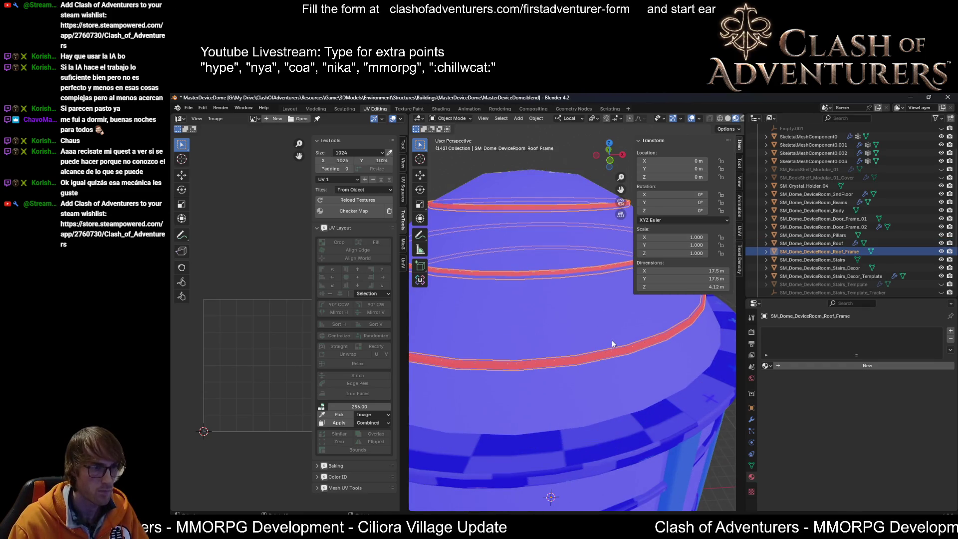
scroll(613, 344, down, 3)
key(Tab)
key(shift+n)
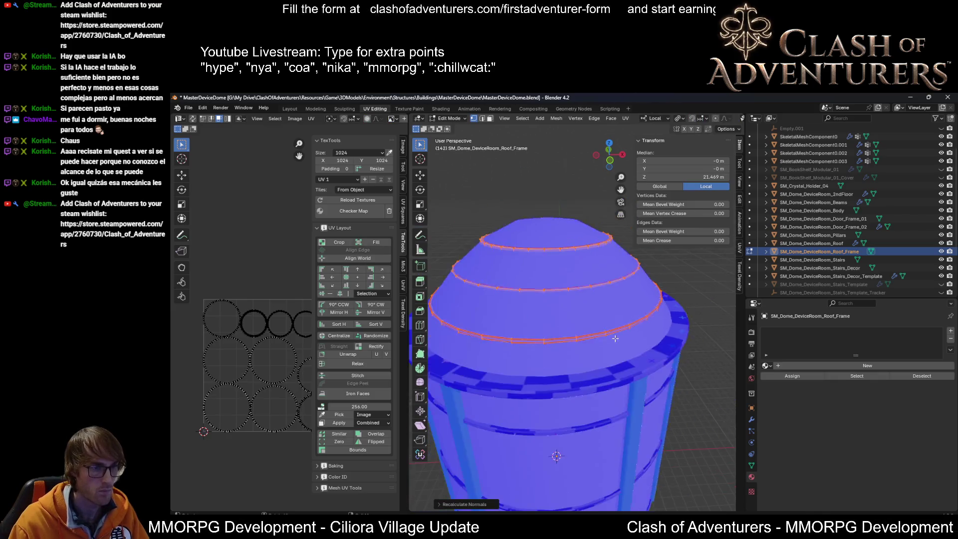
scroll(615, 338, up, 10)
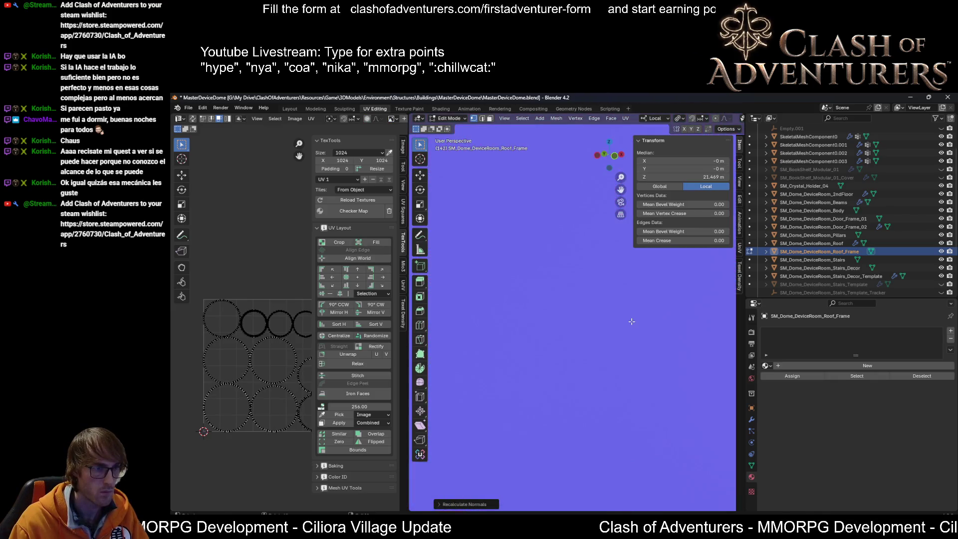
scroll(632, 321, down, 4)
scroll(639, 344, up, 5)
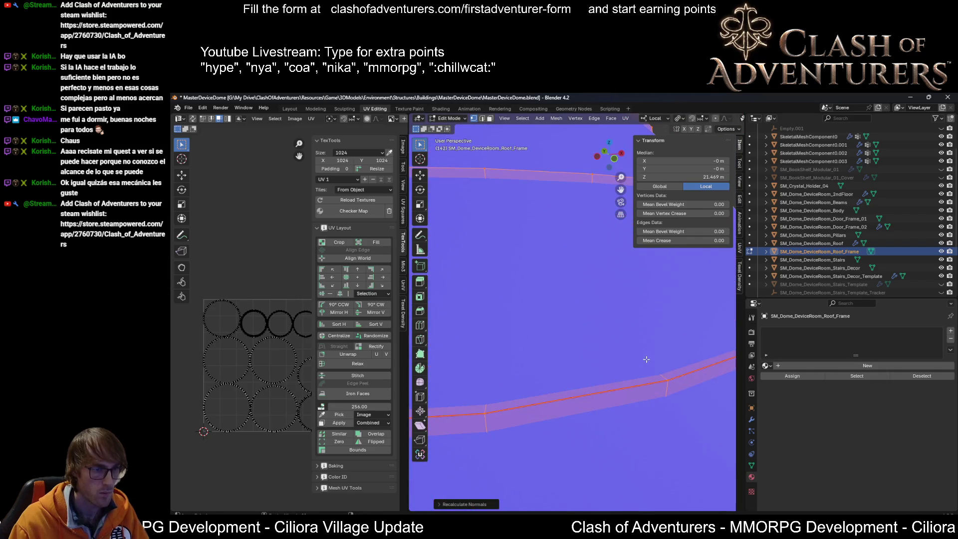
scroll(663, 369, down, 2)
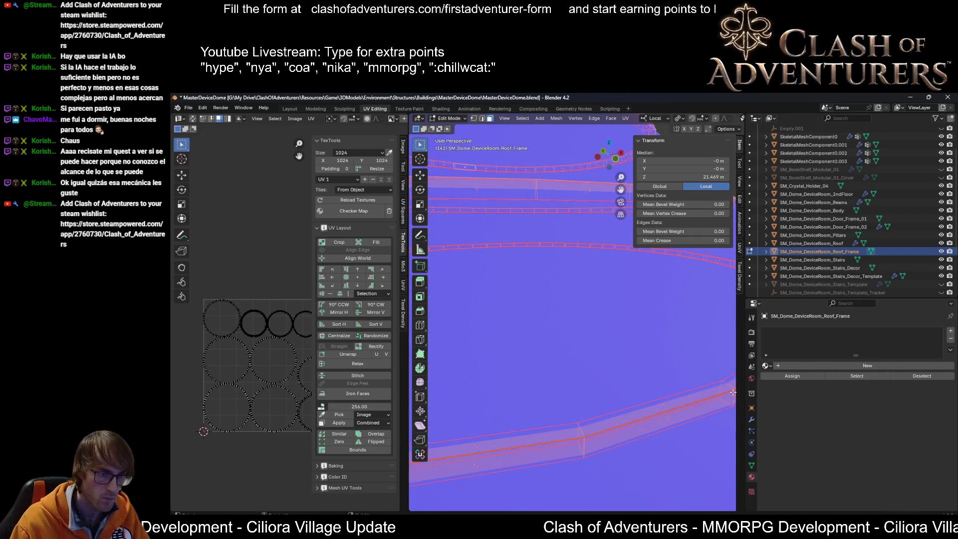
key(alt+a)
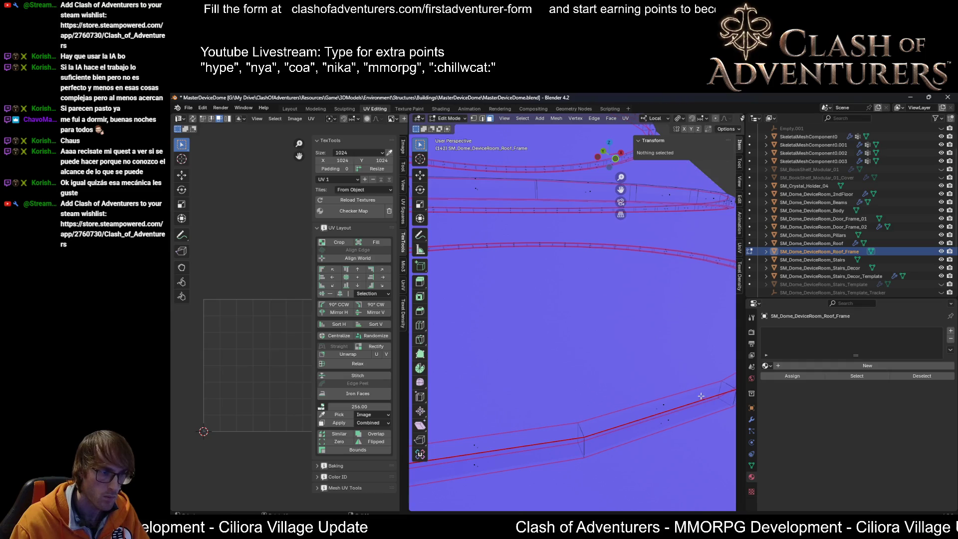
Back in object mode, select the roof and switch viewport shading to Material Preview.
key(z)
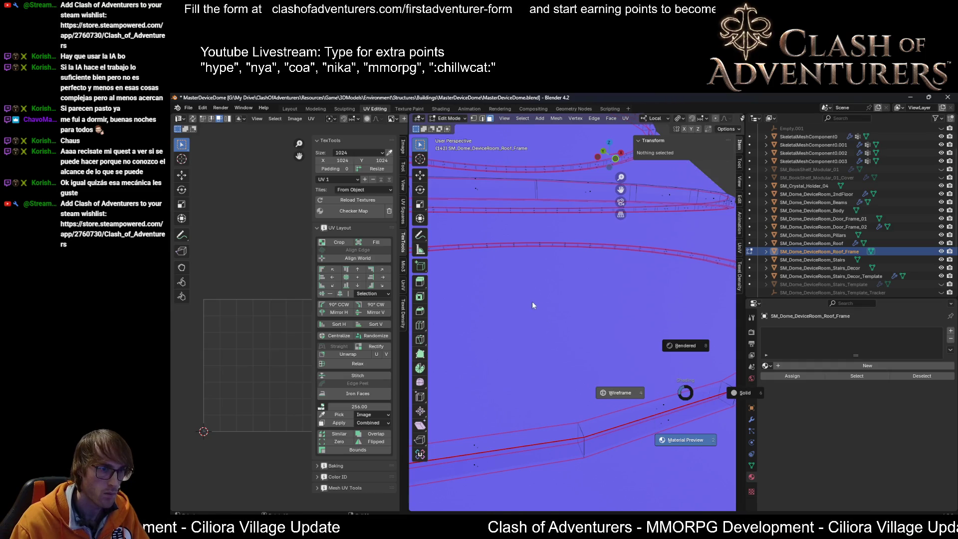
click(610, 303)
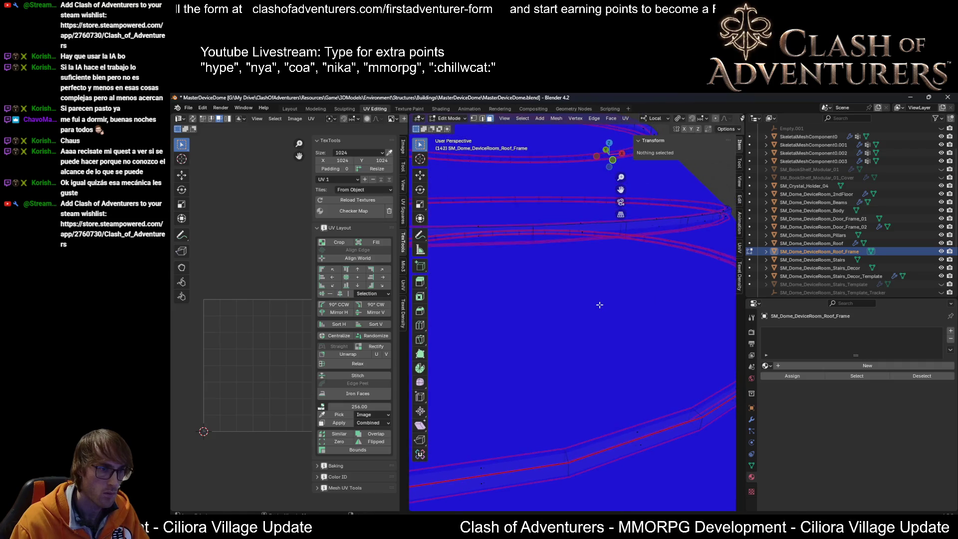
key(alt+z)
key(alt+z)
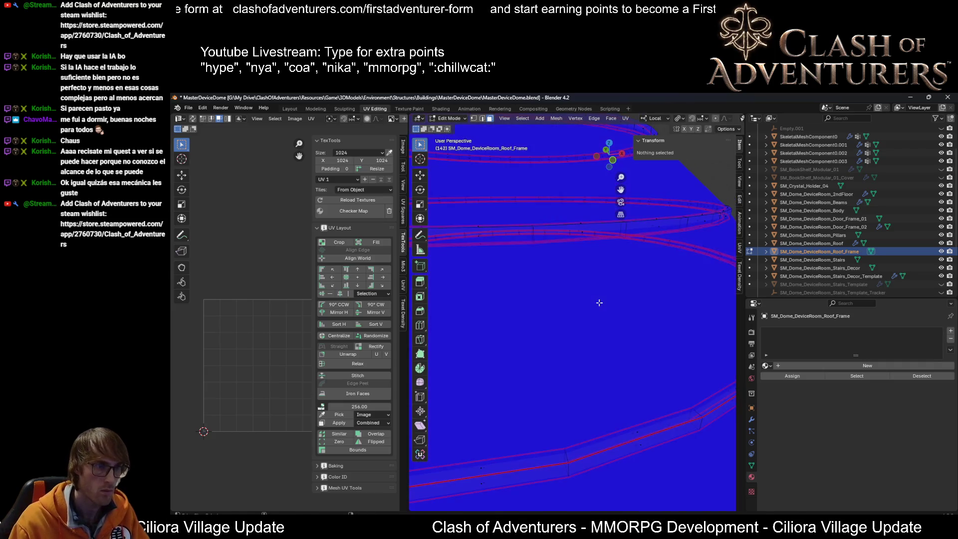
scroll(599, 303, down, 5)
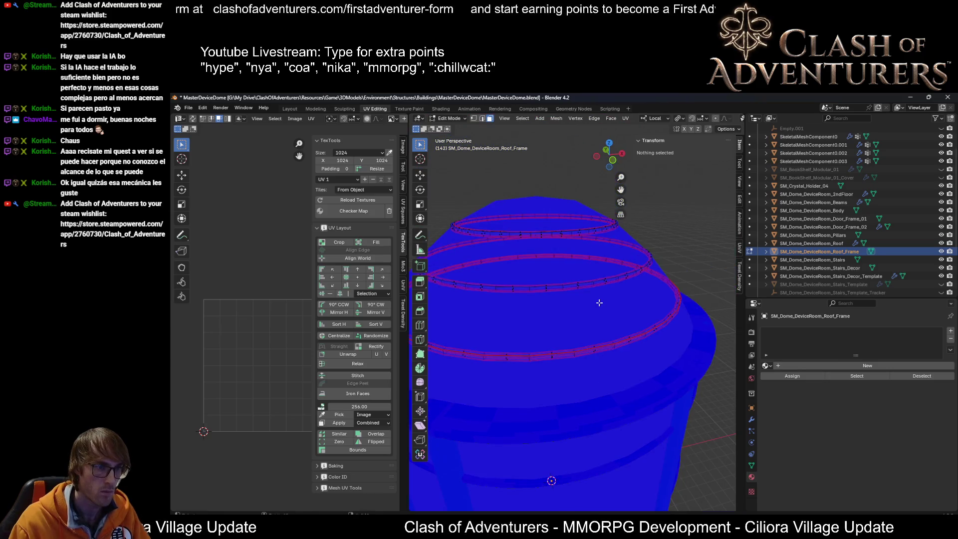
key(Tab)
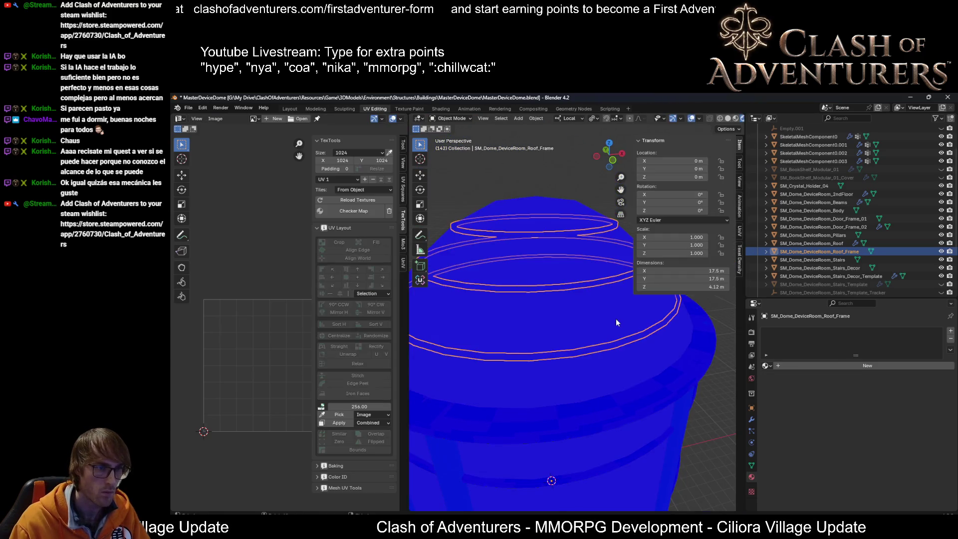
click(607, 312)
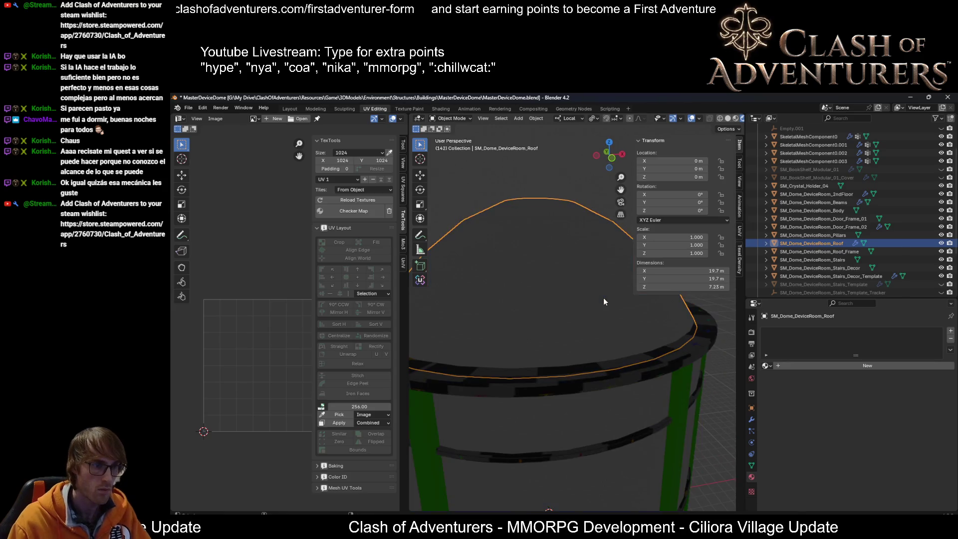
middle_drag(603, 314, 609, 290)
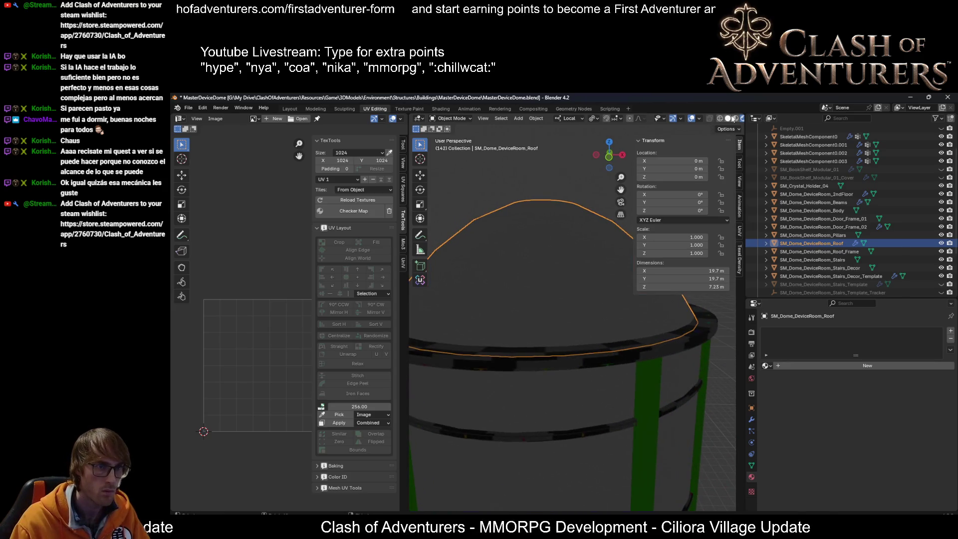
click(736, 119)
scroll(573, 282, up, 1)
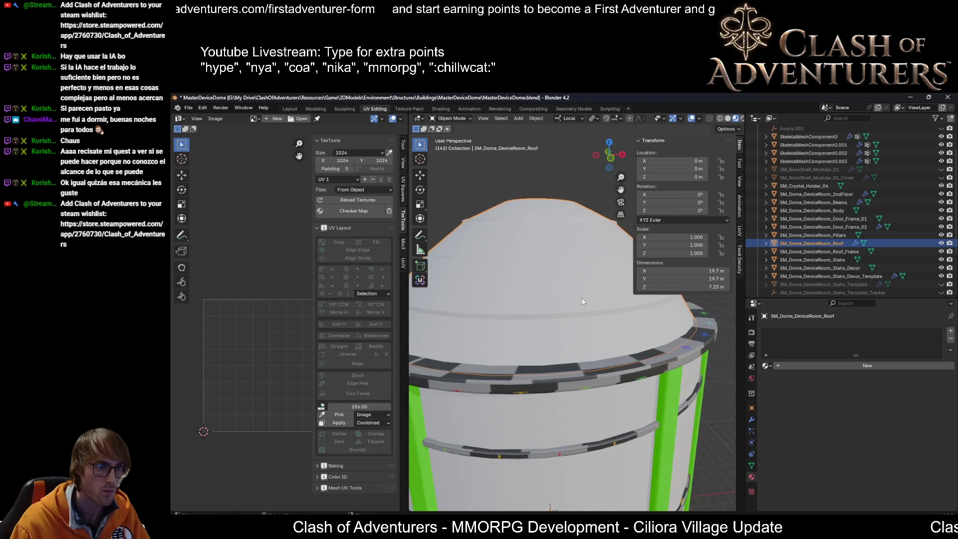
Inspect the roof's UV layout, save the file, and orbit around the dome.
key(Tab)
key(Tab)
click(591, 312)
key(ctrl+s)
mouse_move(520, 322)
middle_down()
mouse_move(594, 335)
mouse_move(589, 342)
middle_up()
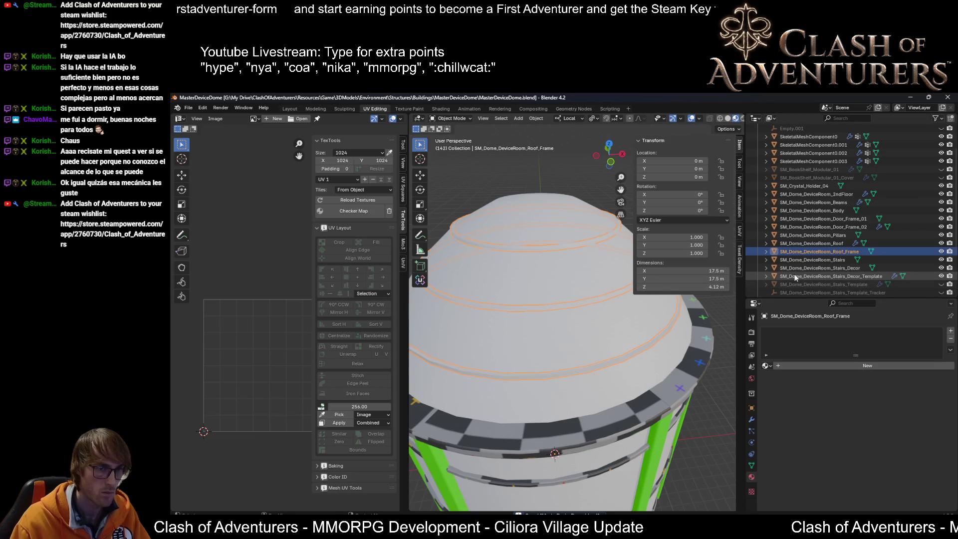
key(F2)
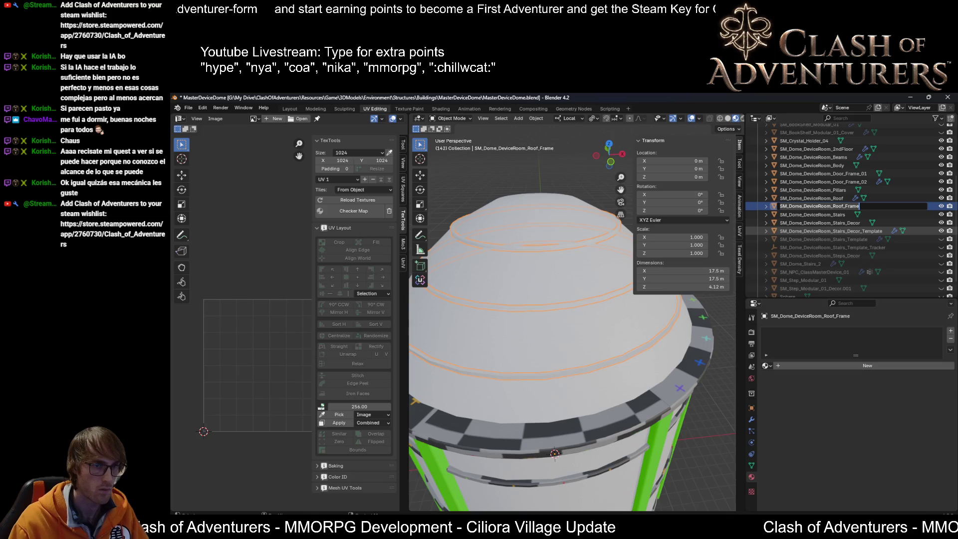
key(Escape)
Check the roof frame's UV seams, save, and export the roof frame as FBX.
click(838, 199)
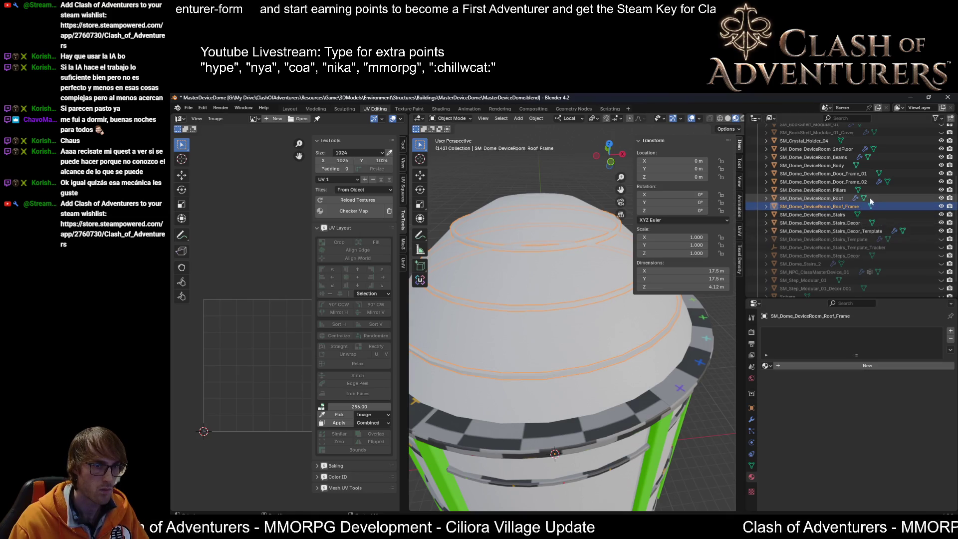
click(840, 206)
key(Tab)
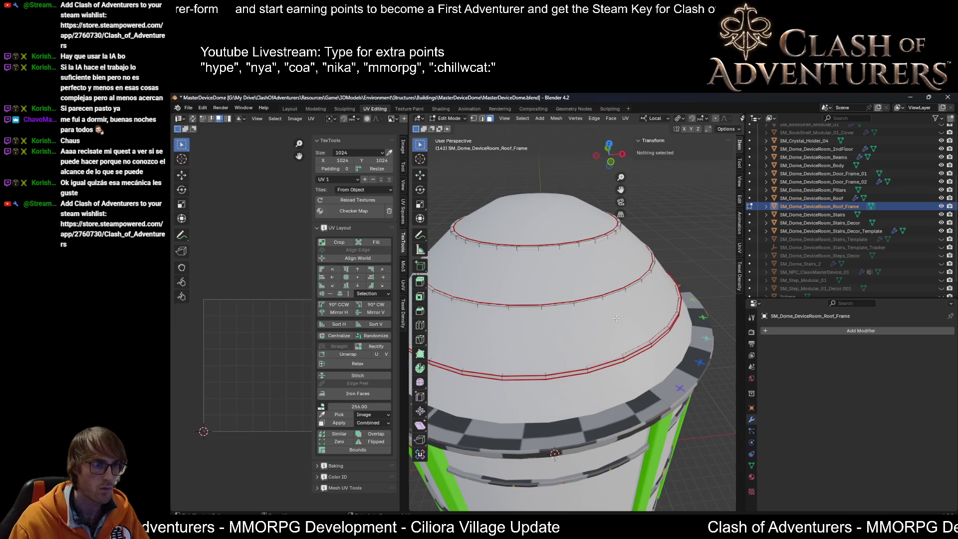
key(Tab)
key(ctrl+s)
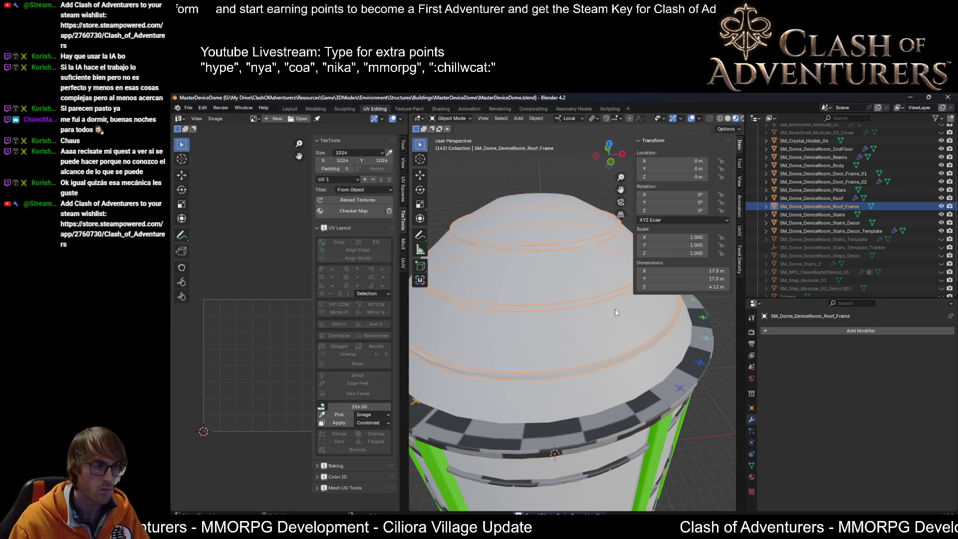
key(ctrl+e)
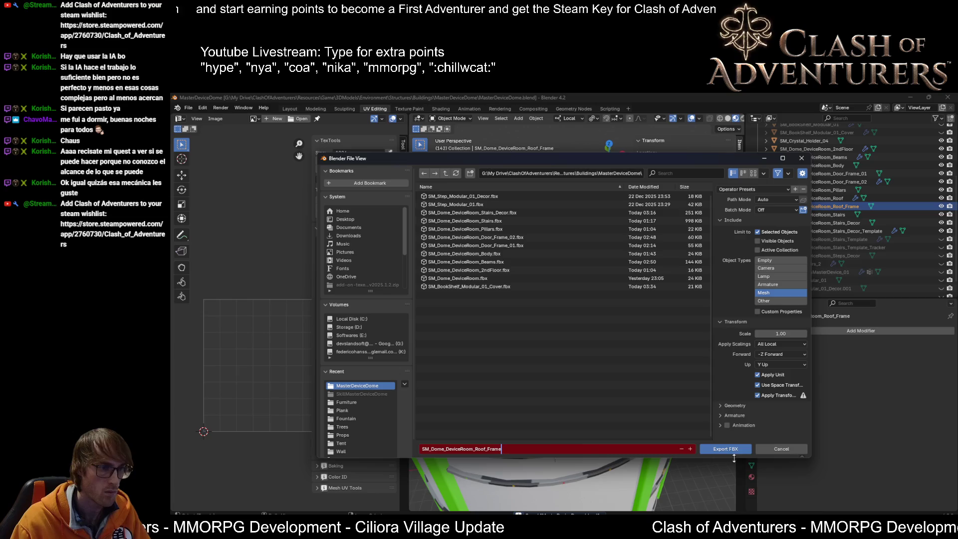
click(742, 449)
Export the roof as SM_Dome_DeviceRoom_Roof FBX, then switch back to Unreal Engine.
click(836, 198)
scroll(833, 215, up, 1)
key(F2)
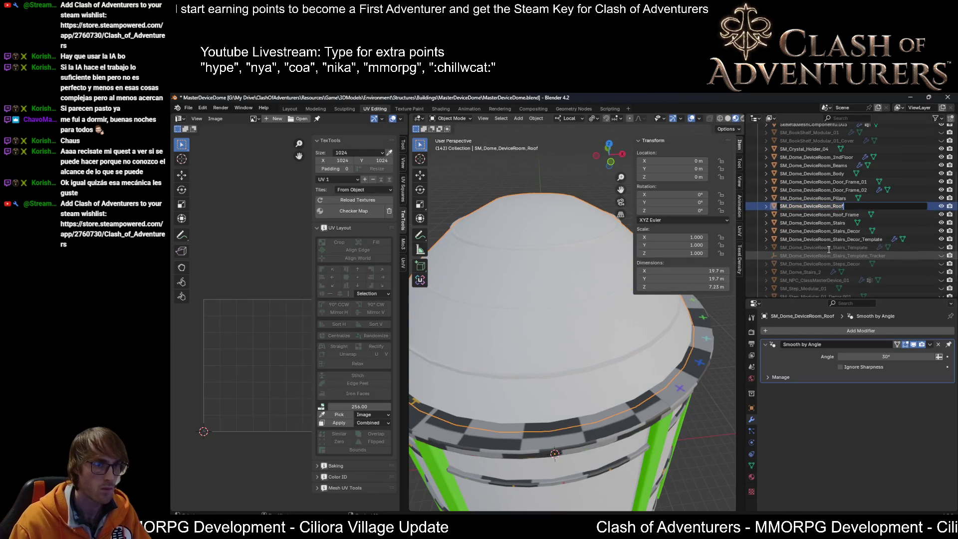
key(Return)
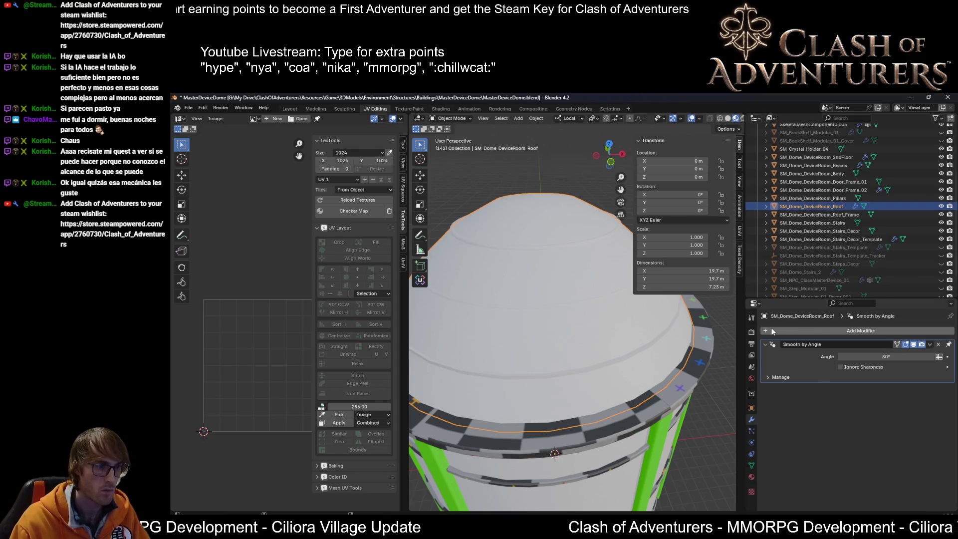
key(shift+r)
click(525, 448)
text(SM_Dome_DeviceRoom_Roof)
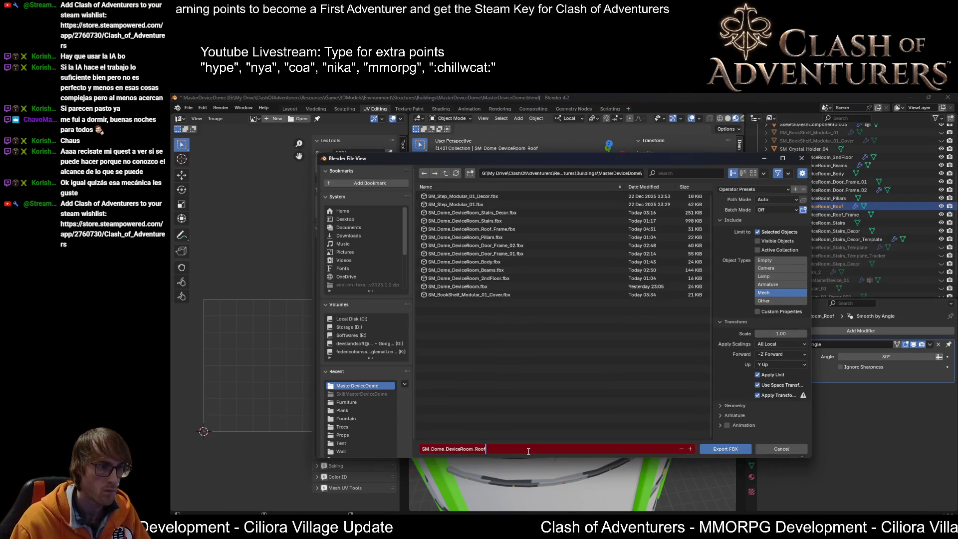
click(731, 449)
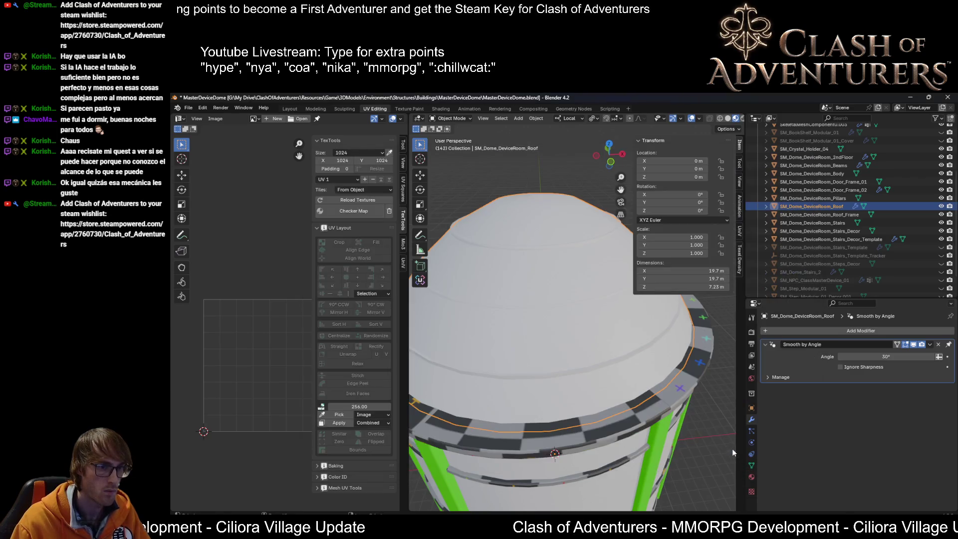
click(738, 509)
mouse_move(563, 324)
right_down()
mouse_move(562, 285)
mouse_move(561, 319)
mouse_move(529, 324)
mouse_move(622, 287)
right_up()
Select the tower's dome mesh, review Tasks.txt in Notepad++, and return to Unreal for the import.
click(622, 288)
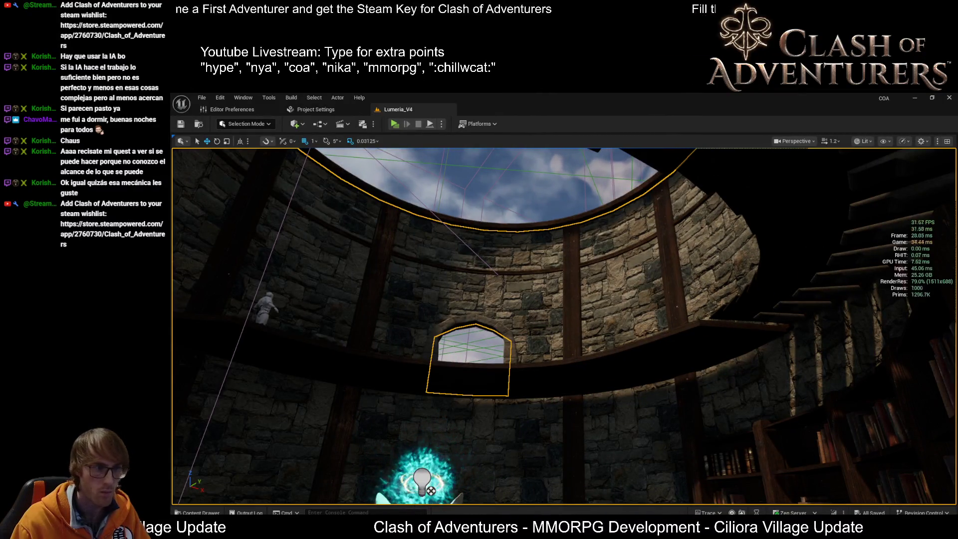
mouse_move(281, 524)
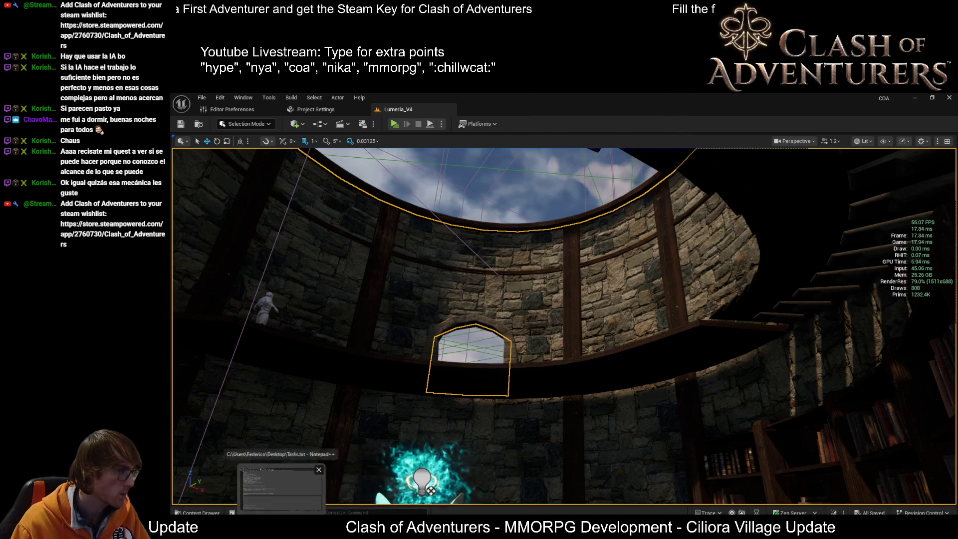
click(281, 486)
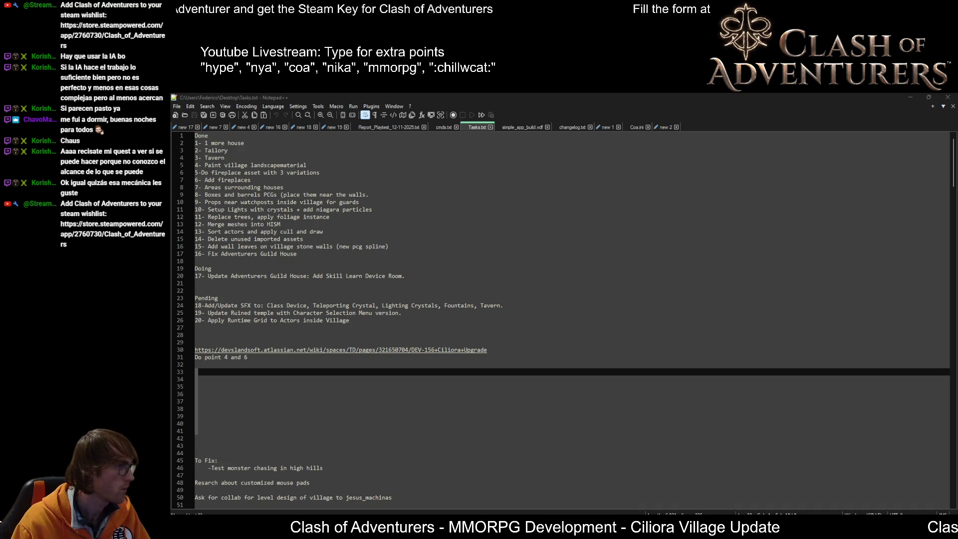
key(alt+Tab)
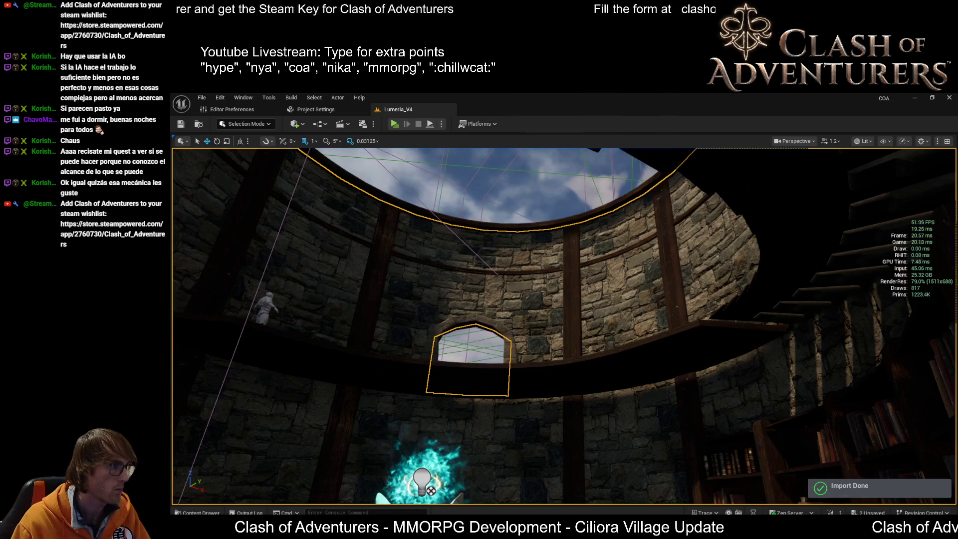
mouse_move(246, 248)
right_down()
mouse_move(246, 260)
mouse_move(246, 248)
right_up()
Fly from the floor past the windowed stone wall to outside the tower and select the glass dome.
click(404, 330)
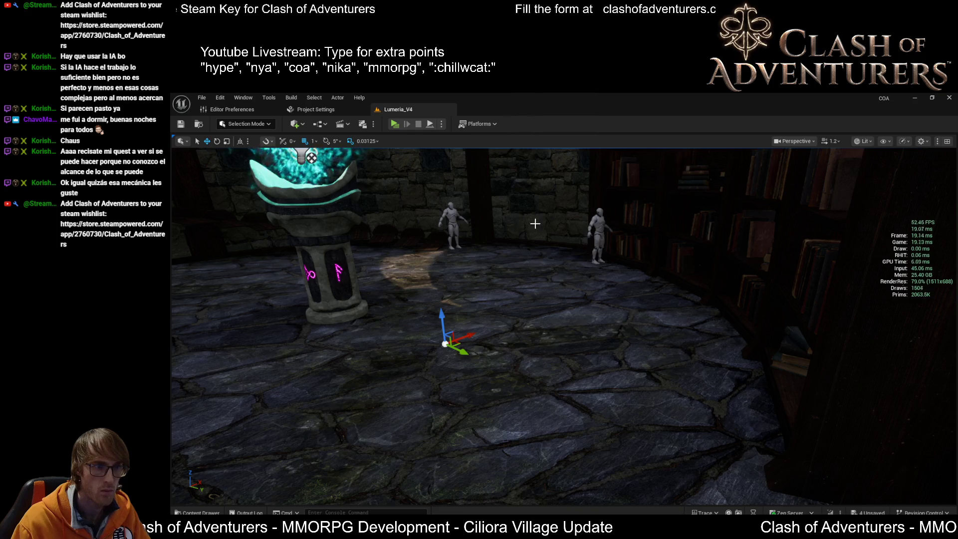
key(ctrl+z)
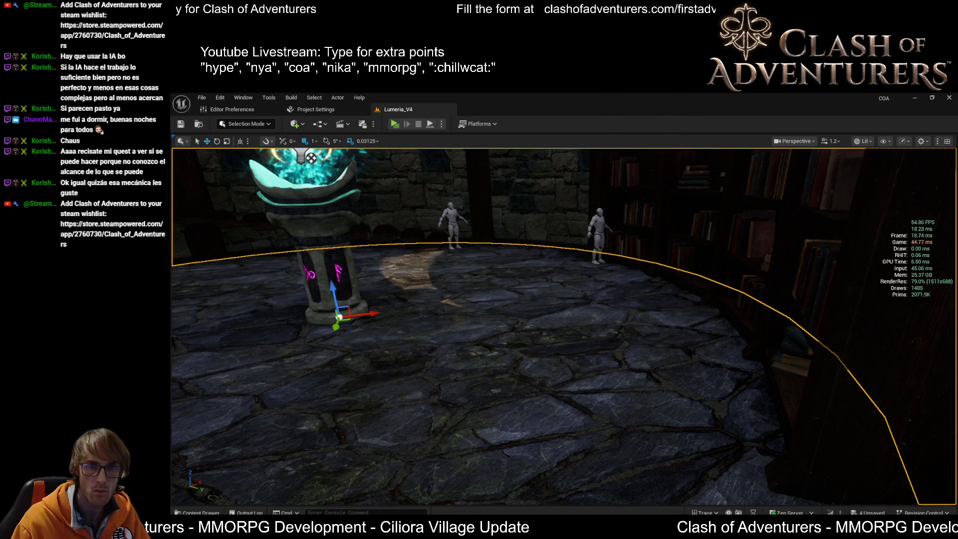
key(ctrl+z)
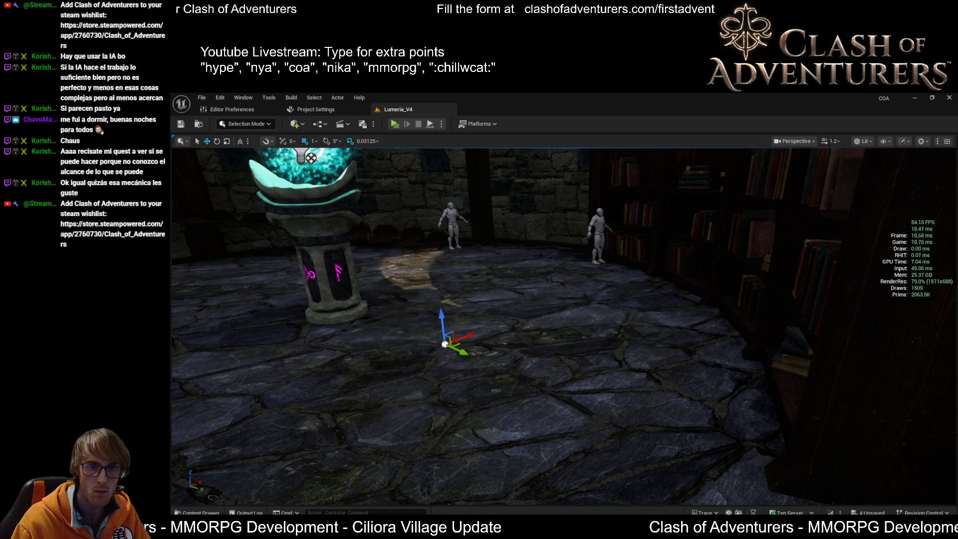
right_drag(368, 336, 368, 336)
scroll(367, 336, up, 1)
right_drag(600, 314, 600, 315)
click(683, 308)
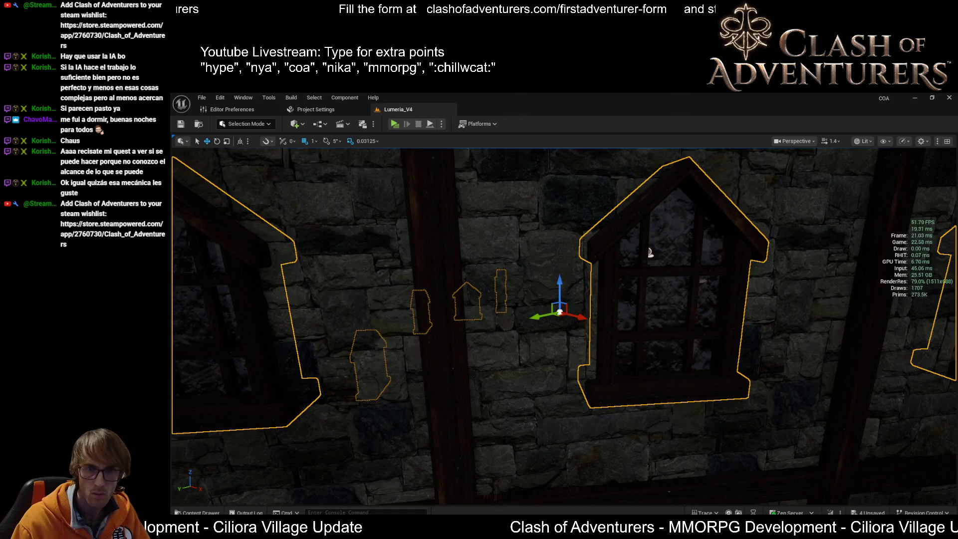
right_drag(649, 253, 649, 252)
click(650, 252)
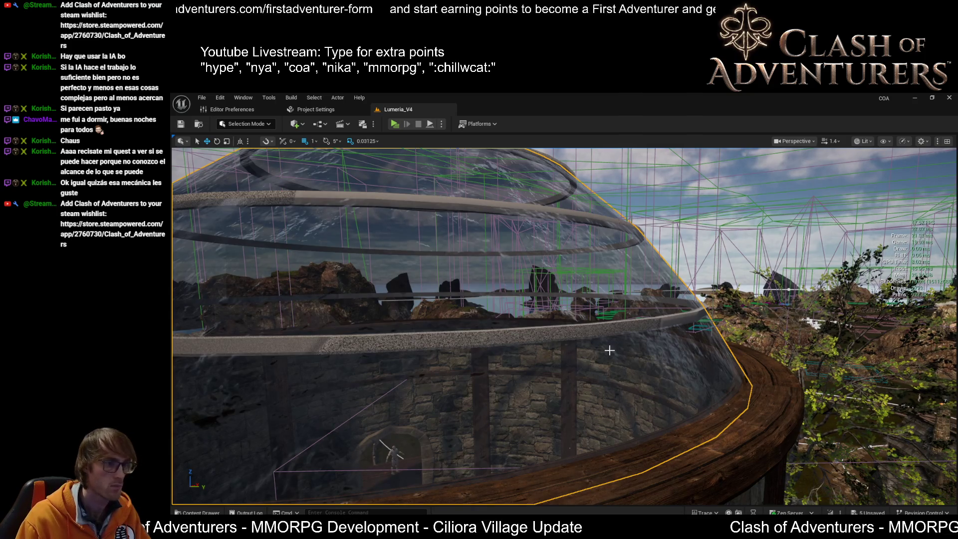
Focus on the glass dome, look up at its rings from inside, then view the wall's lower trim ring.
click(549, 225)
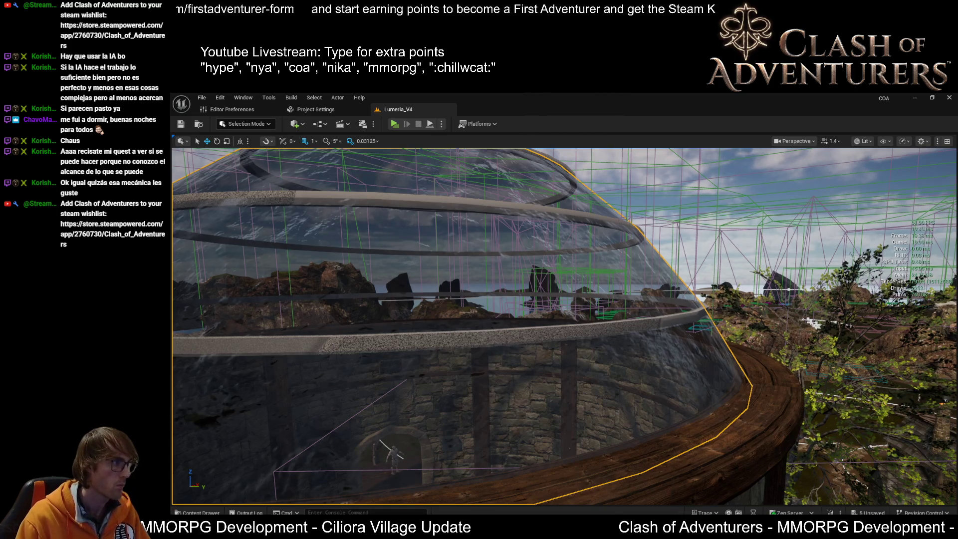
scroll(564, 324, down, 1)
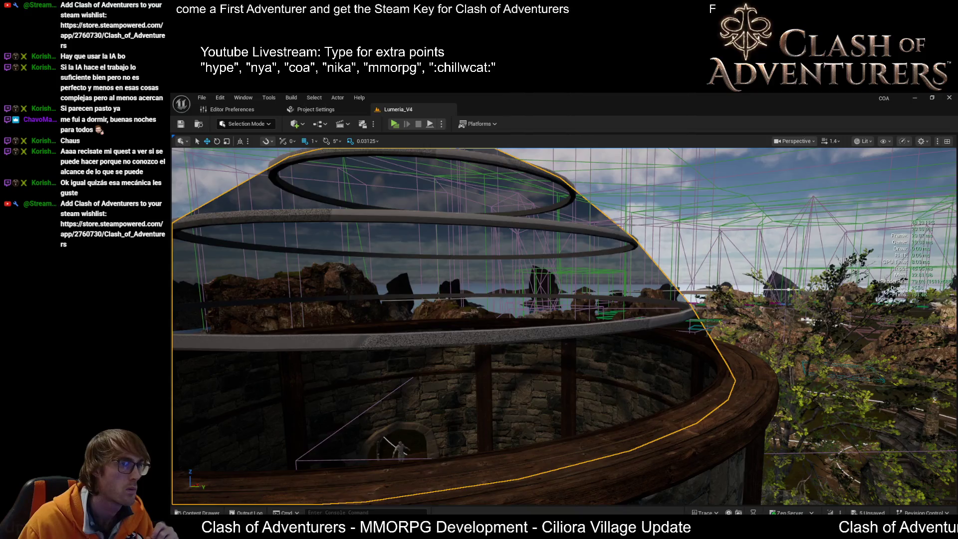
scroll(564, 324, down, 1)
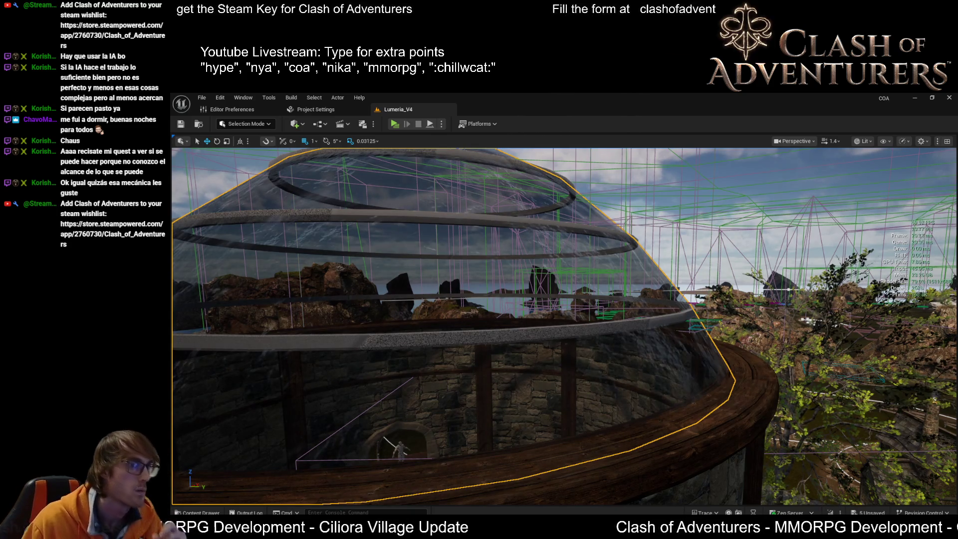
key(1)
right_drag(564, 324, 560, 291)
right_drag(607, 429, 607, 412)
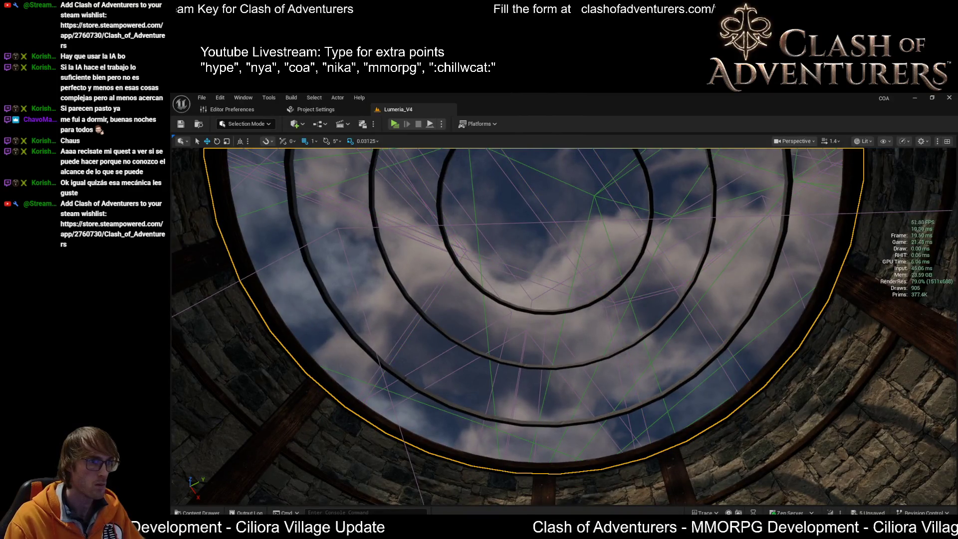
right_drag(571, 327, 203, 209)
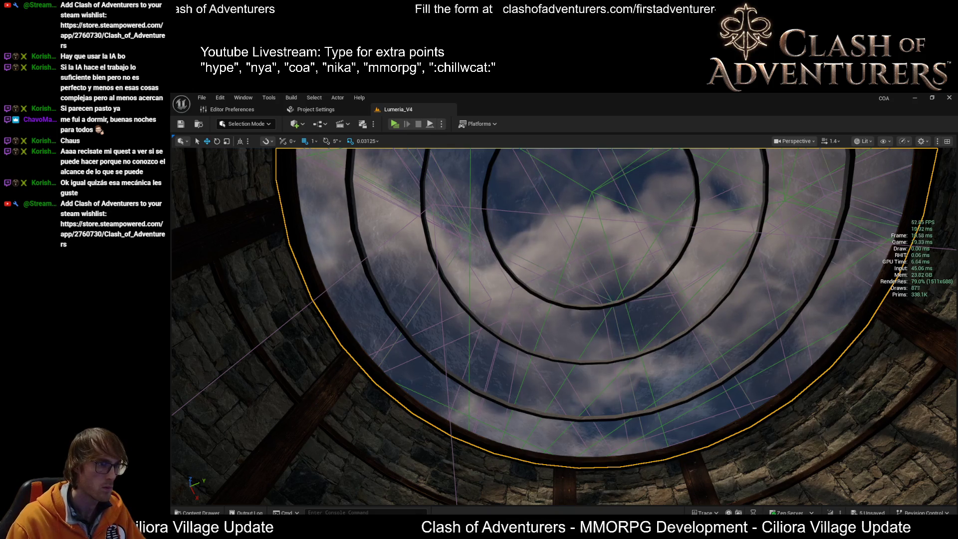
mouse_move(280, 319)
right_down()
mouse_move(244, 335)
mouse_move(233, 316)
mouse_move(413, 325)
mouse_move(931, 296)
mouse_move(513, 322)
right_up()
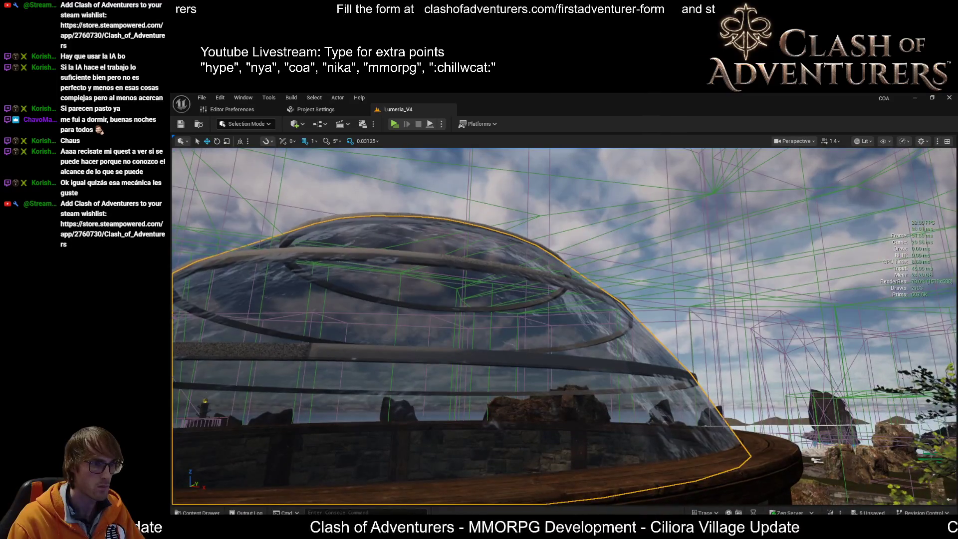
right_drag(567, 363, 764, 391)
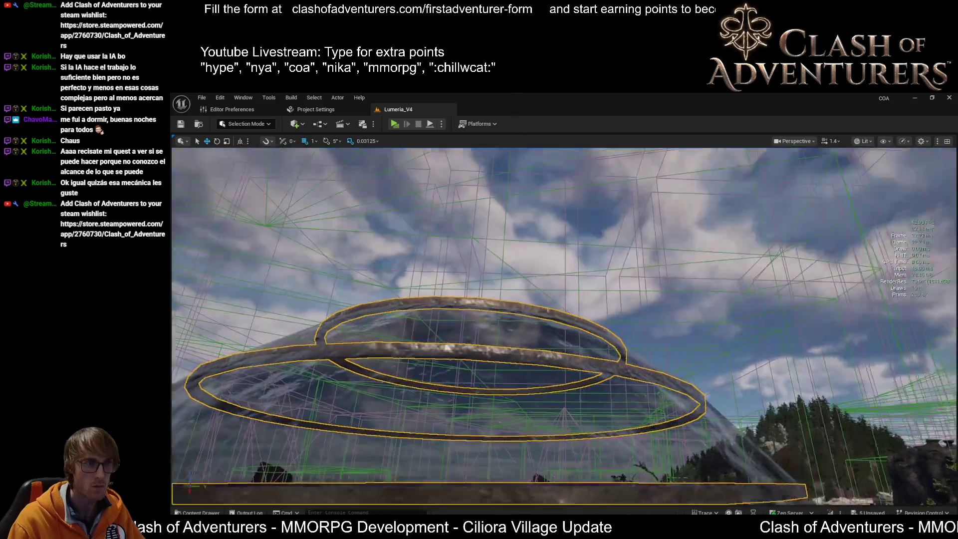
Fly over the courtyard, deselect the rings, and orbit above the textured dome.
right_drag(564, 325, 563, 325)
right_drag(508, 368, 509, 368)
click(509, 368)
right_drag(589, 487, 589, 487)
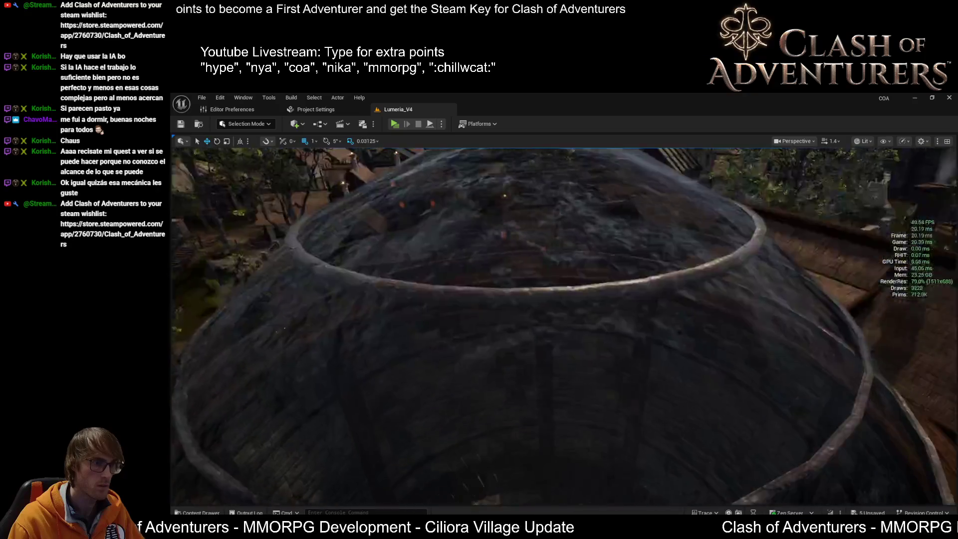
Switch the view mode to Shader Complexity, then back to Lit, and pull back outside the dome.
right_drag(563, 325, 564, 349)
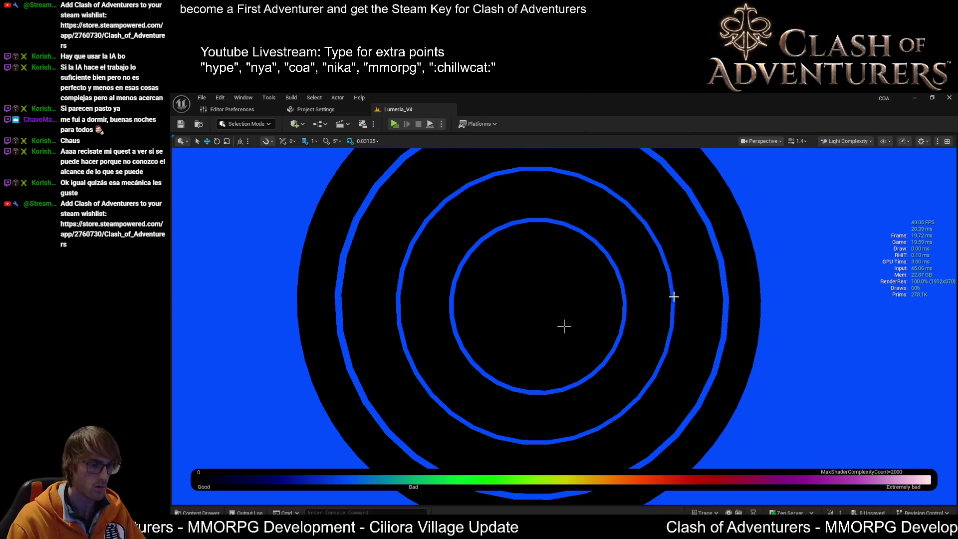
key(alt+8)
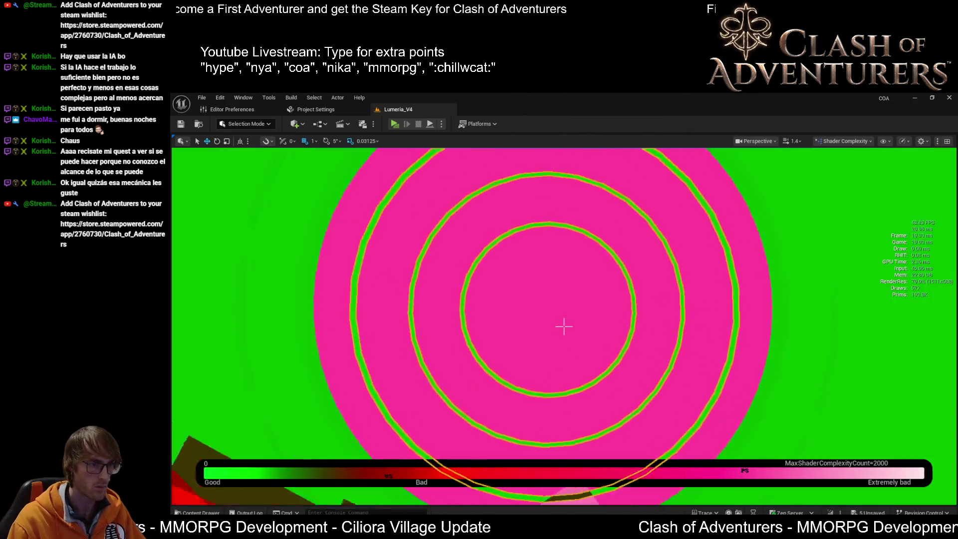
key(alt+4)
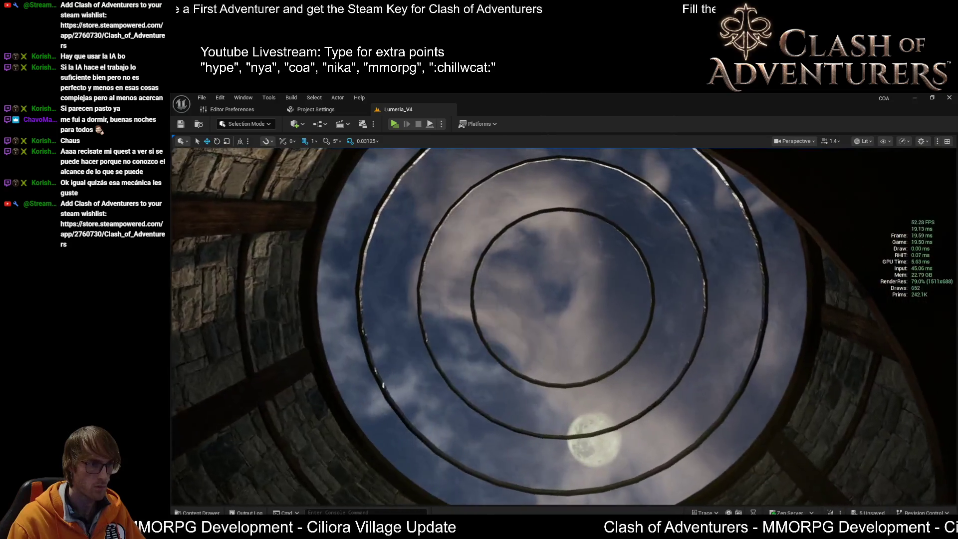
mouse_move(563, 324)
right_down()
mouse_move(573, 400)
mouse_move(564, 299)
mouse_move(563, 339)
mouse_move(578, 370)
mouse_move(620, 355)
mouse_move(601, 344)
mouse_move(532, 343)
mouse_move(559, 347)
mouse_move(559, 369)
mouse_move(499, 369)
right_up()
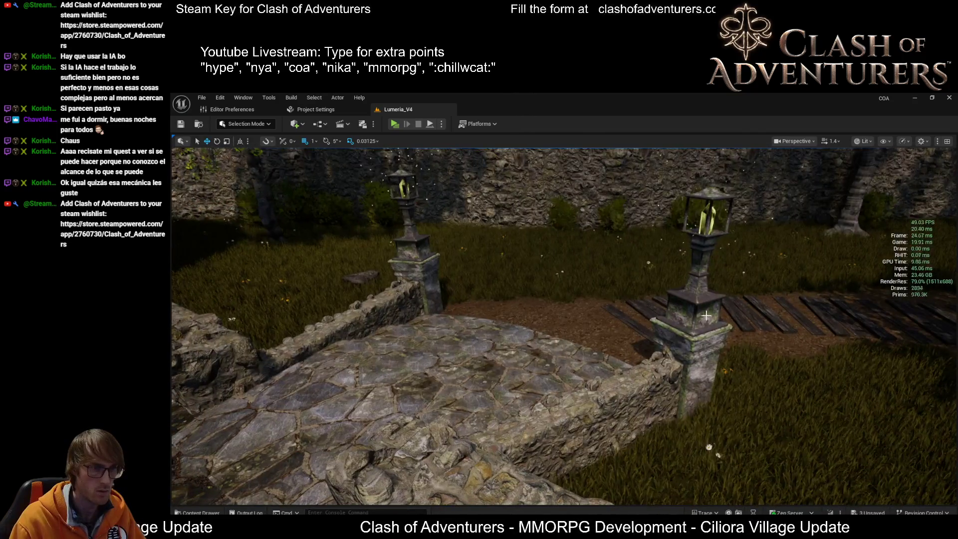
Fly into the stone tower room to frame the glowing crystal pedestal.
click(709, 214)
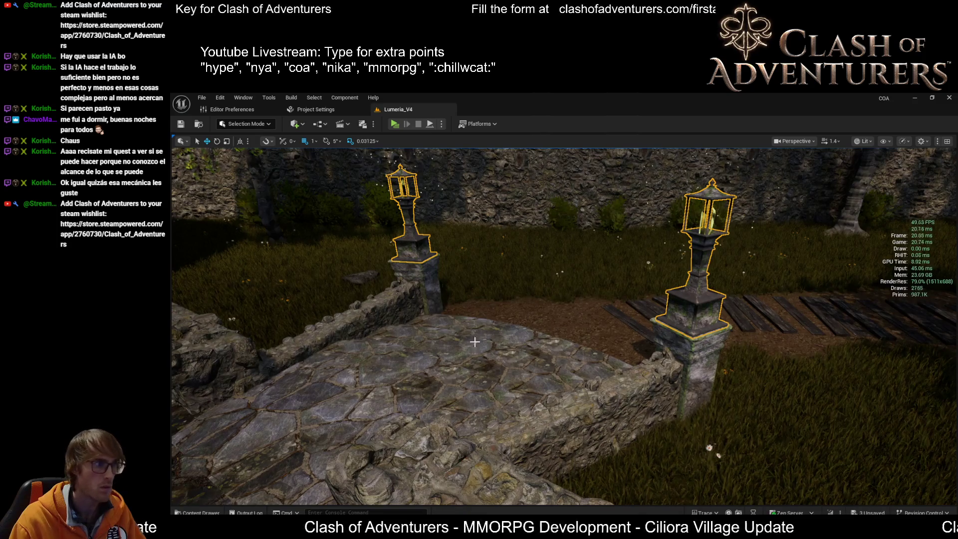
key(1)
key(w)
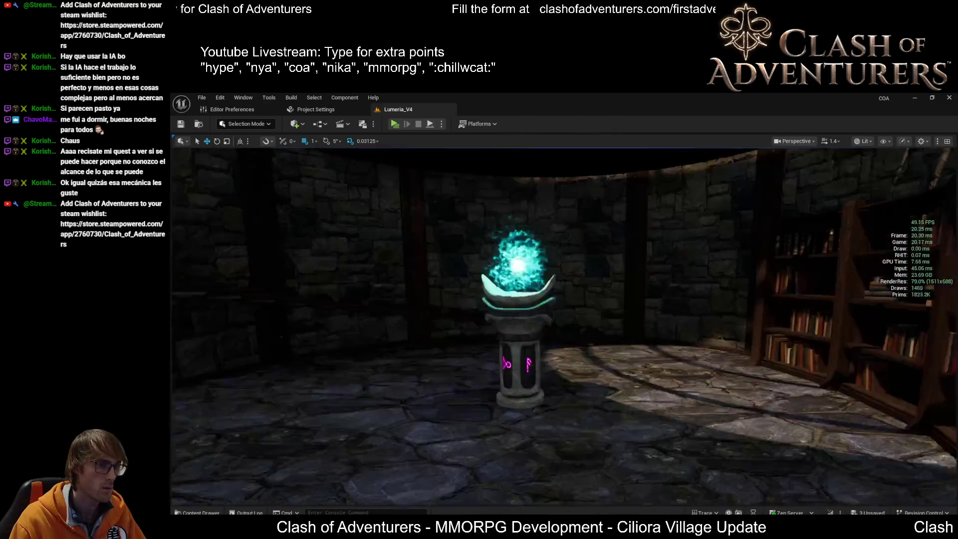
scroll(564, 324, down, 2)
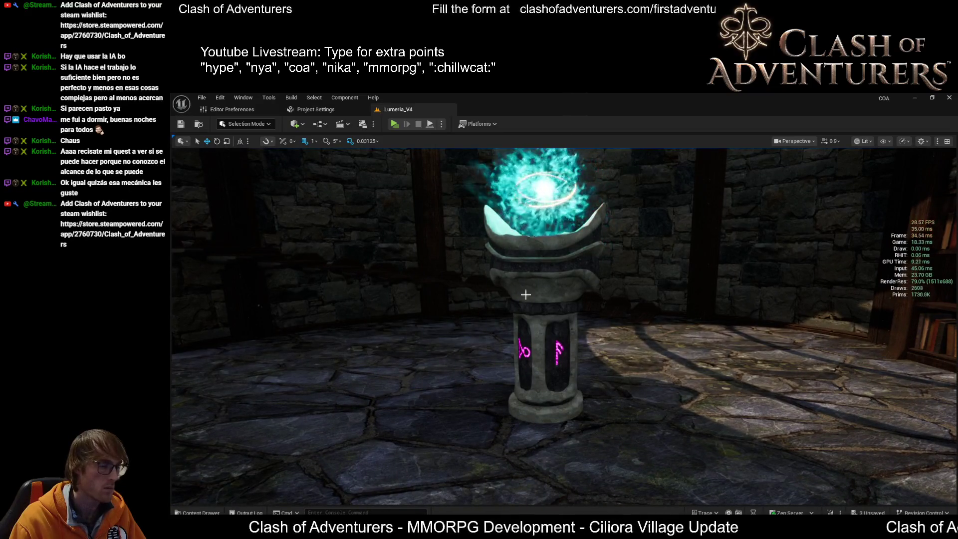
mouse_move(605, 346)
right_down()
mouse_move(549, 346)
mouse_move(539, 279)
mouse_move(541, 299)
right_up()
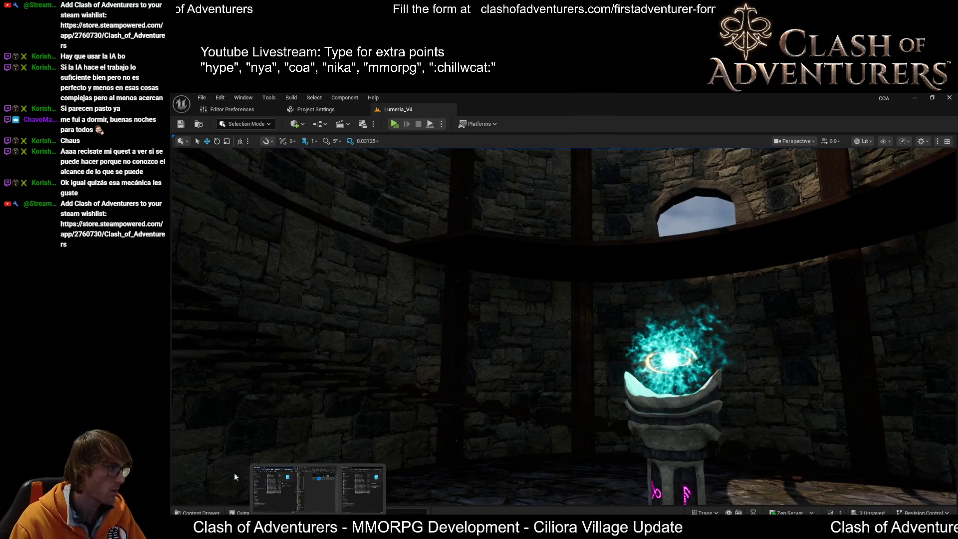
mouse_move(664, 533)
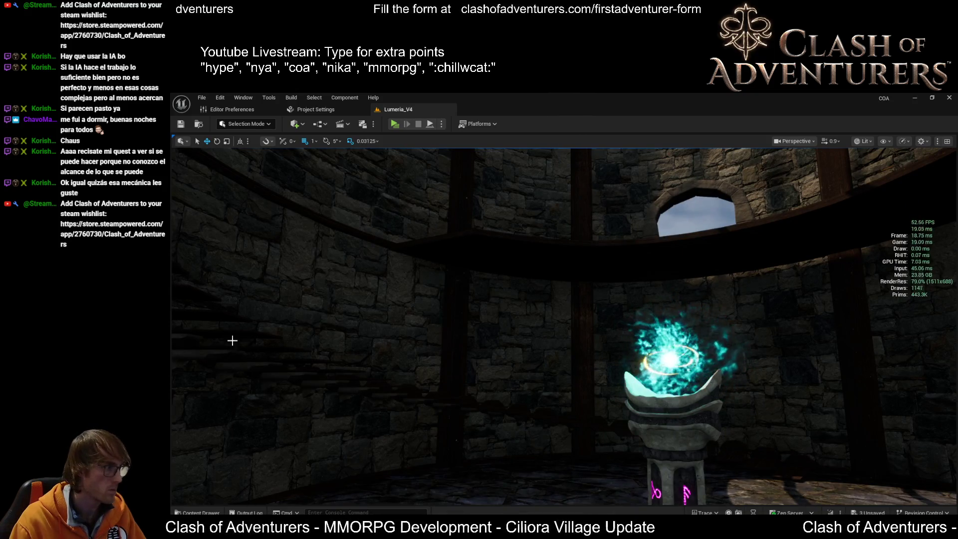
click(798, 496)
Take the dome roof out of Edit Mode and select SM_Crystal_Holder_04 in the Outliner.
scroll(672, 384, down, 5)
right_click(626, 386)
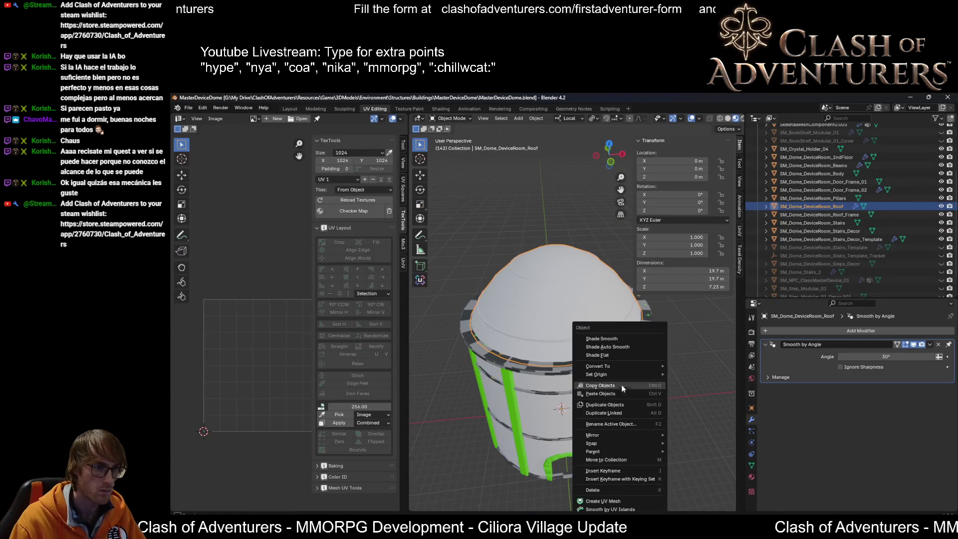
scroll(579, 376, up, 10)
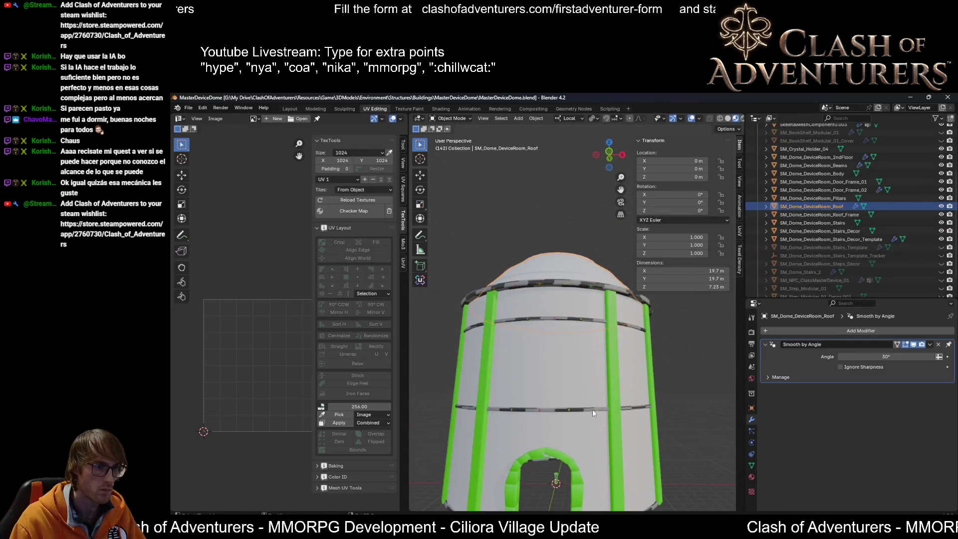
scroll(567, 440, down, 5)
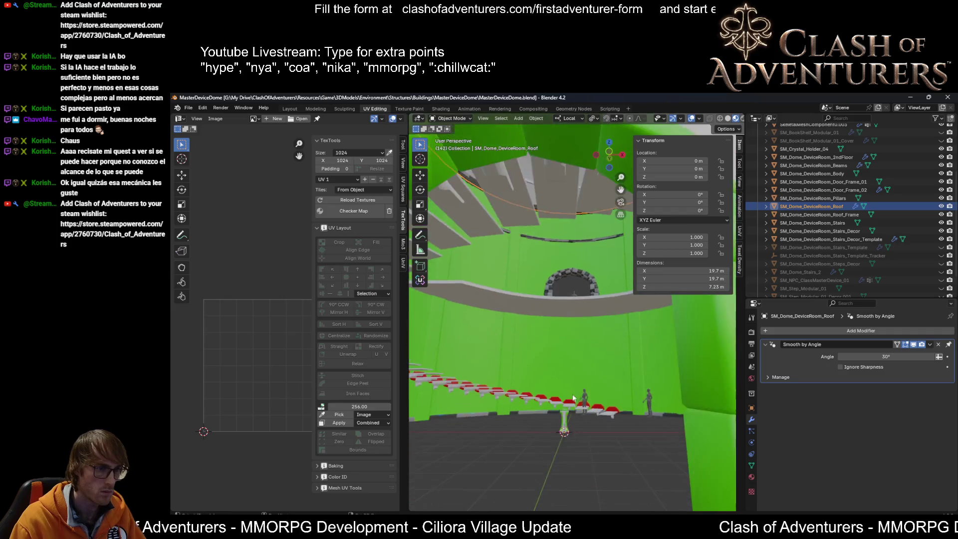
key(Tab)
key(Tab)
click(803, 148)
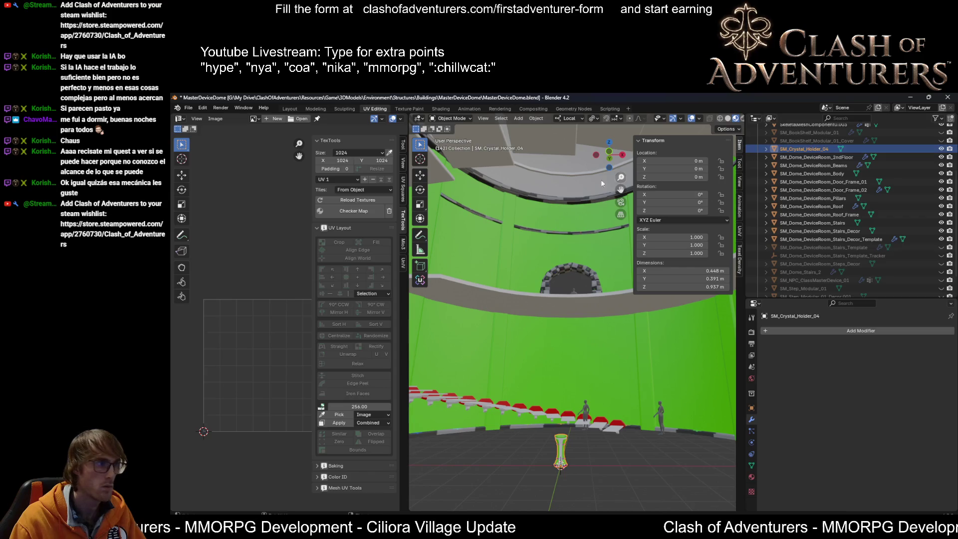
middle_drag(561, 456, 563, 464)
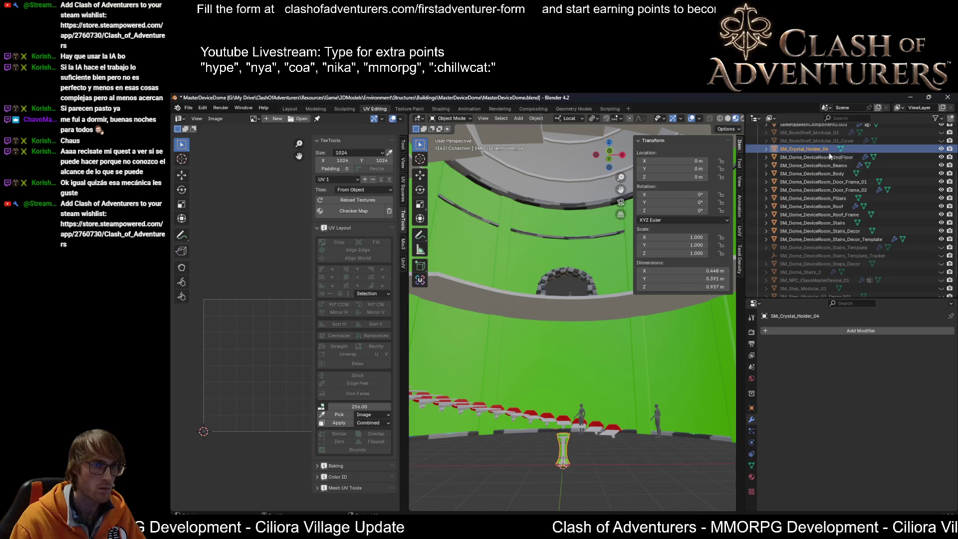
right_click(804, 147)
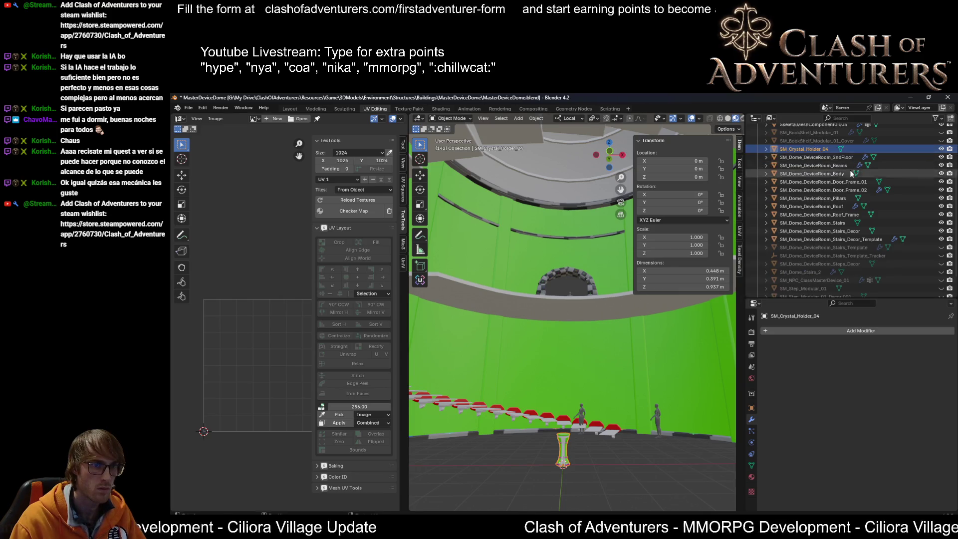
scroll(837, 175, up, 3)
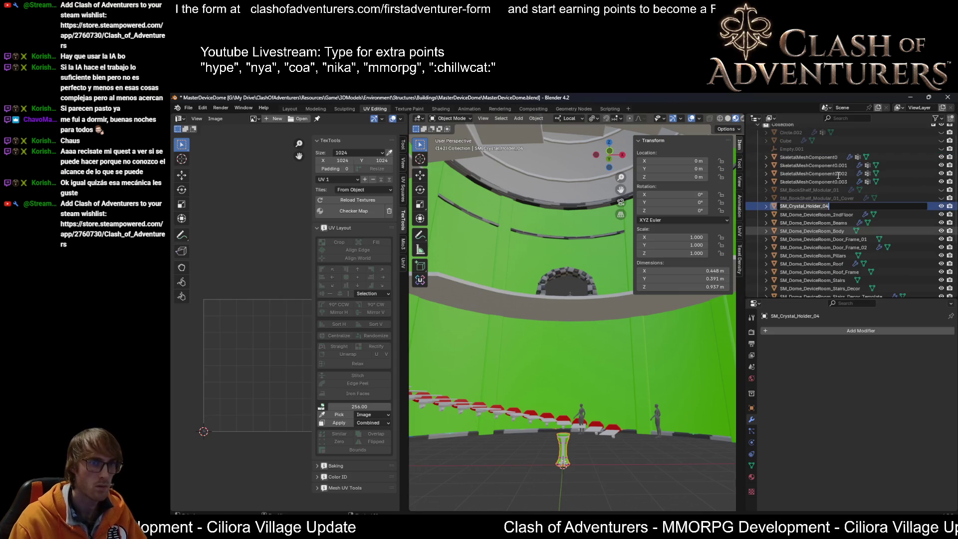
click(825, 199)
Start an FBX export of the crystal holder into the Props\Crystals_RunicProps folder.
click(828, 206)
key(ctrl+shift+e)
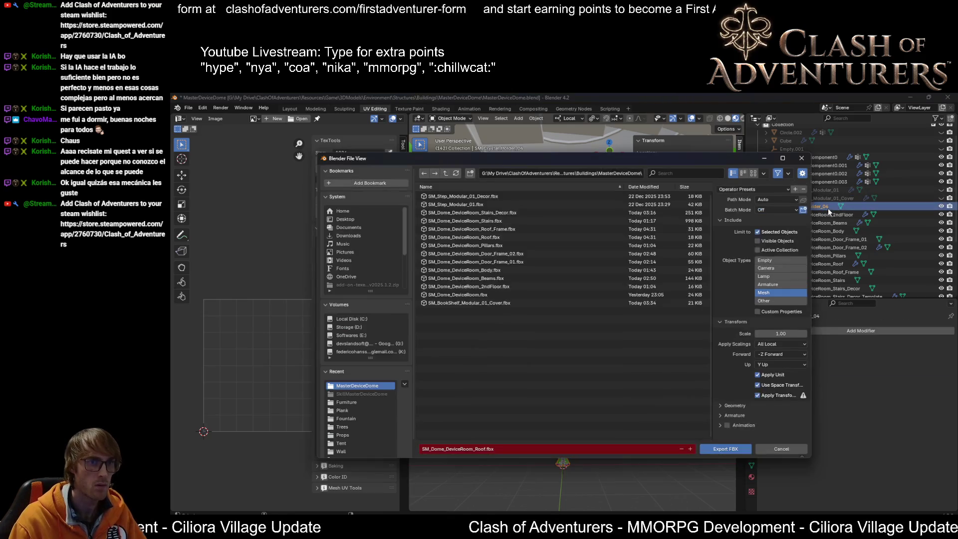
click(447, 173)
click(447, 173)
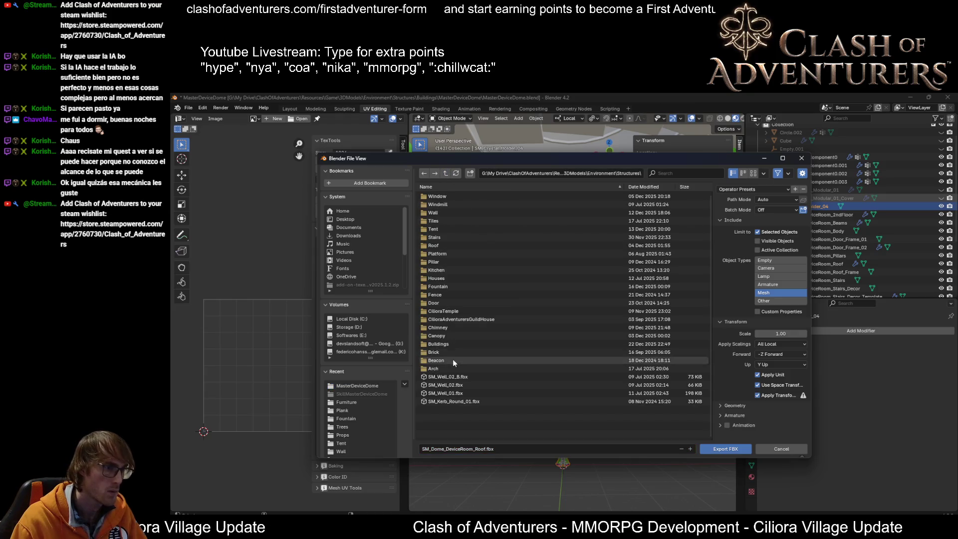
click(446, 173)
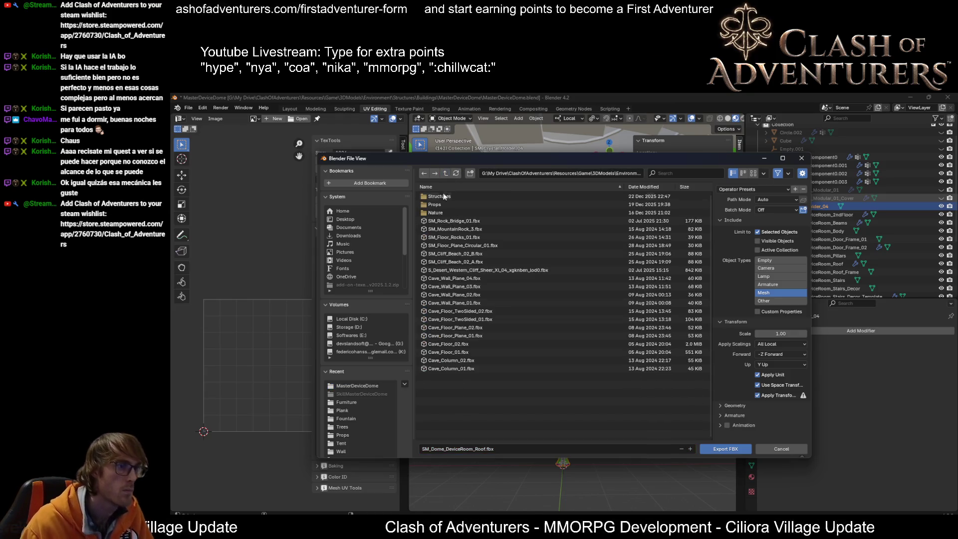
double_click(439, 205)
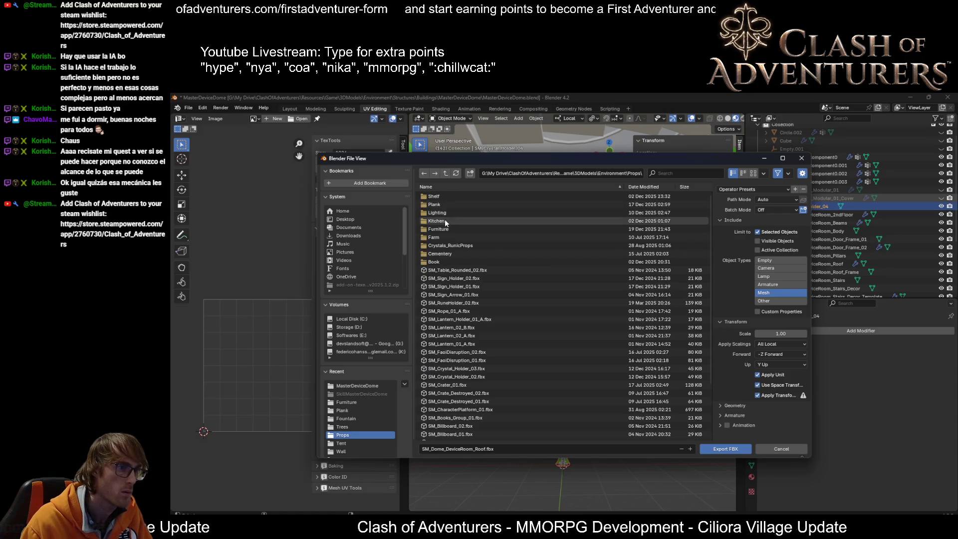
click(441, 212)
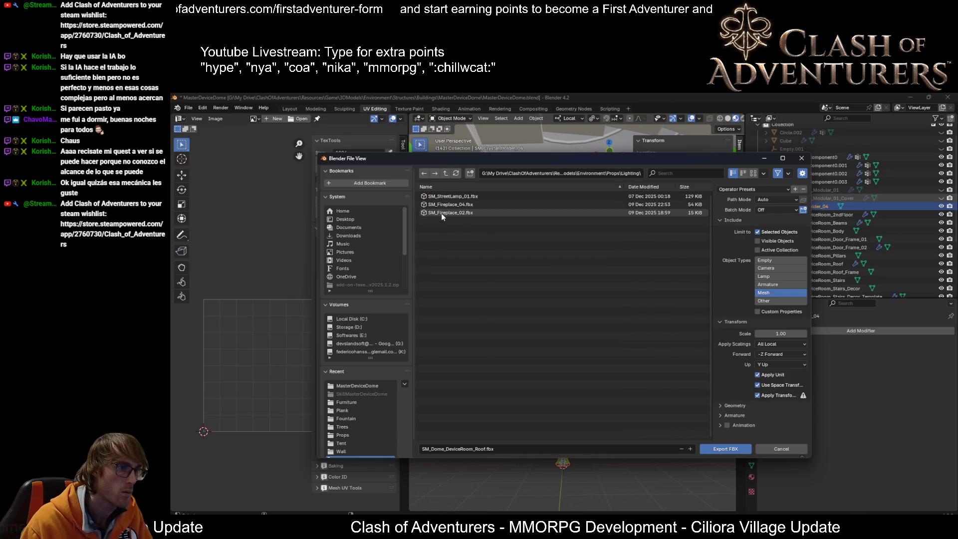
click(446, 174)
click(450, 246)
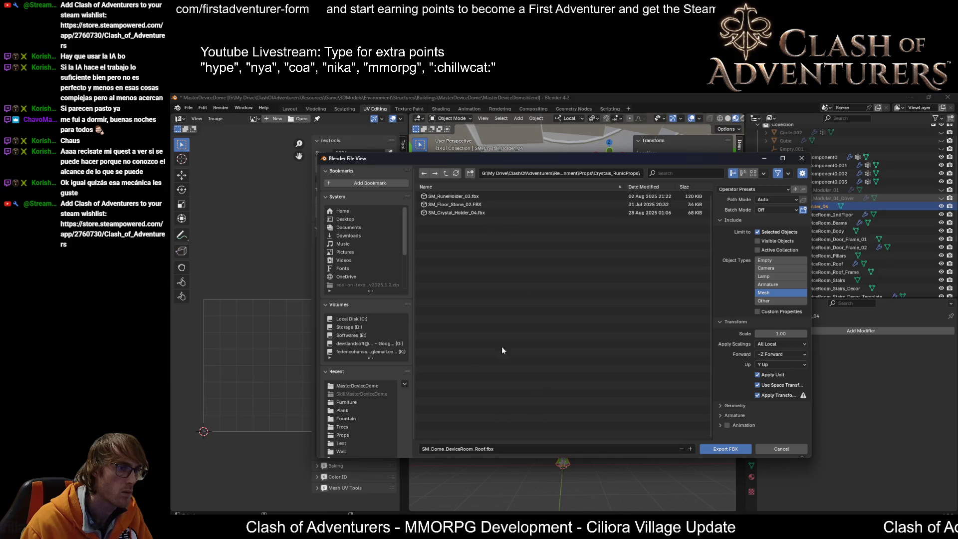
Export the holder as SM_Crystal_Holder_05.fbx.
click(460, 212)
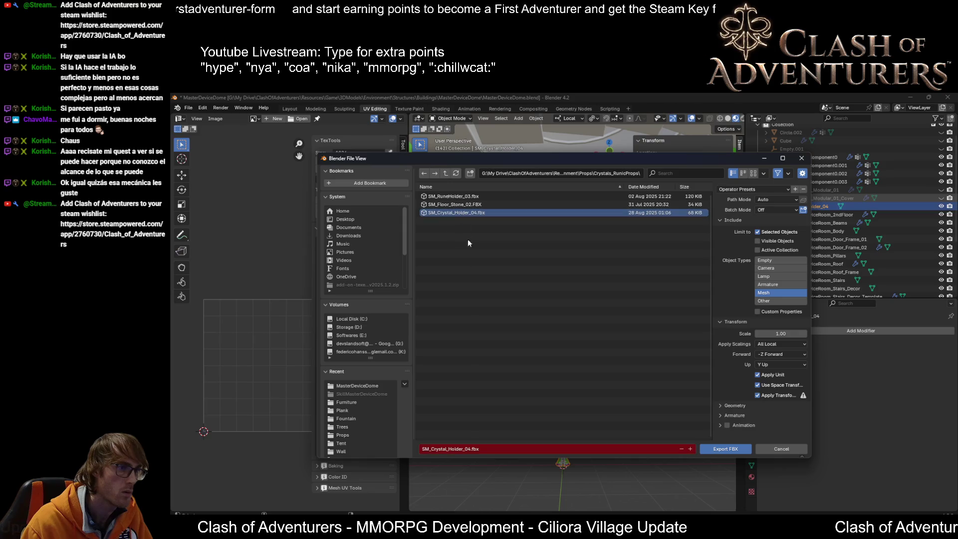
click(468, 451)
key(BackSpace)
text(5)
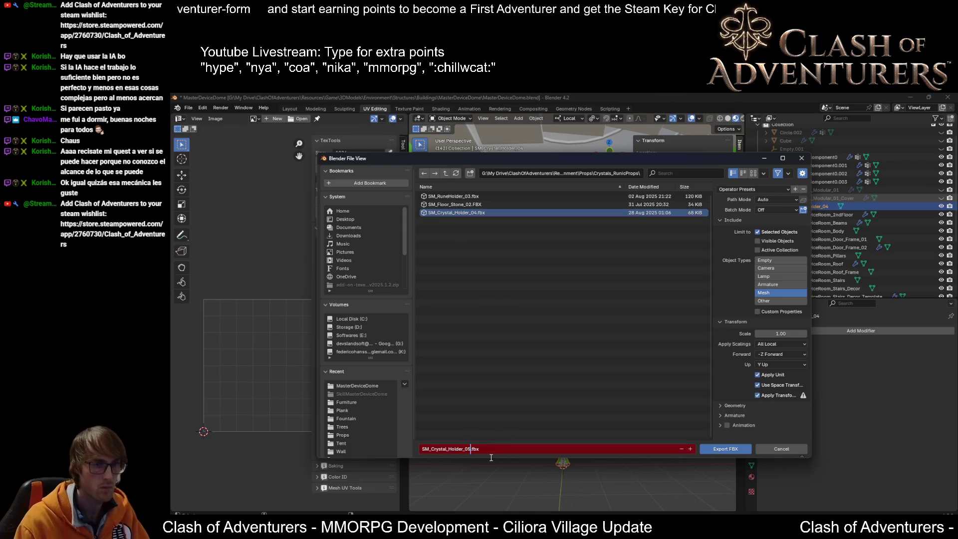
click(736, 449)
click(734, 451)
Rename the object to SM_Crystal_Holder_05 and save the Blender file.
double_click(818, 207)
key(BackSpace)
text(5)
key(Return)
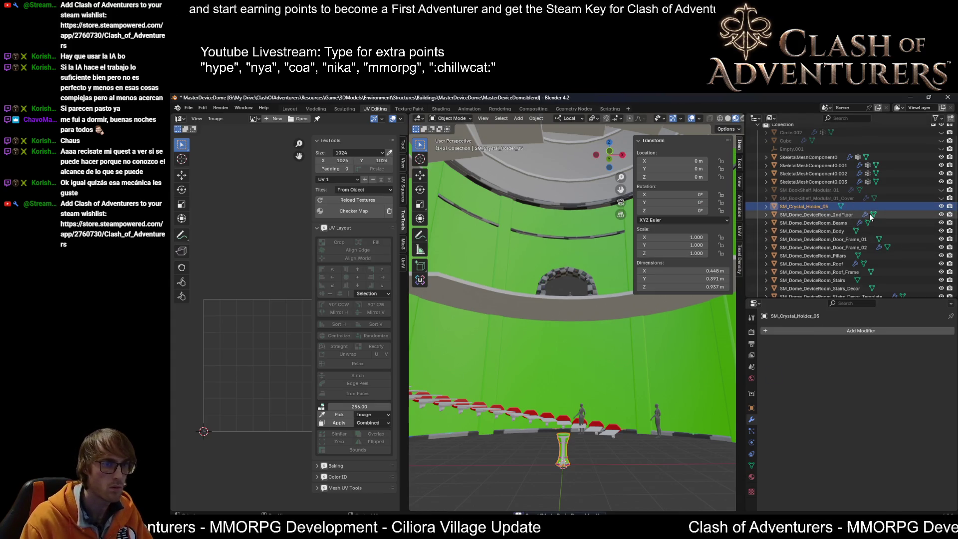
key(ctrl+s)
Re-export SM_Crystal_Holder_05 as FBX to the same folder.
key(ctrl+e)
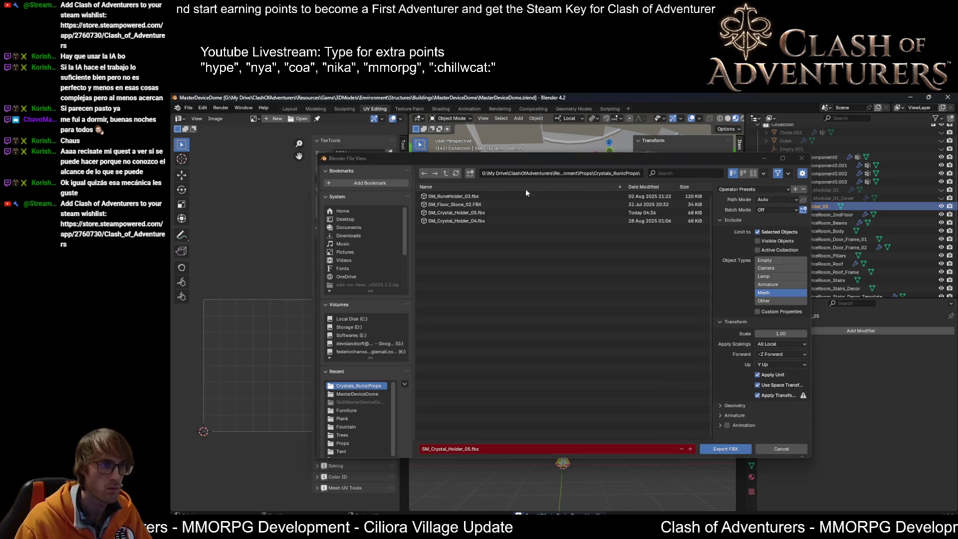
click(725, 449)
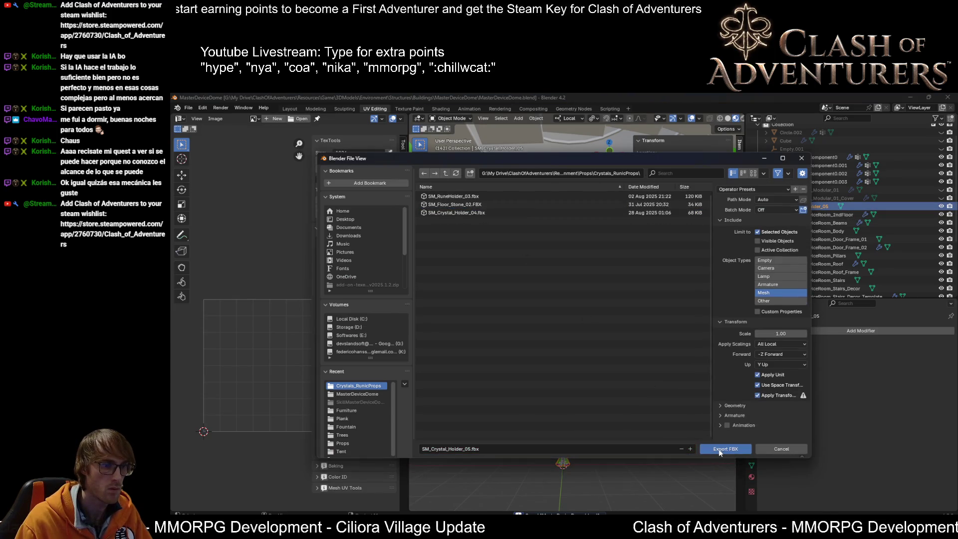
key(ctrl+e)
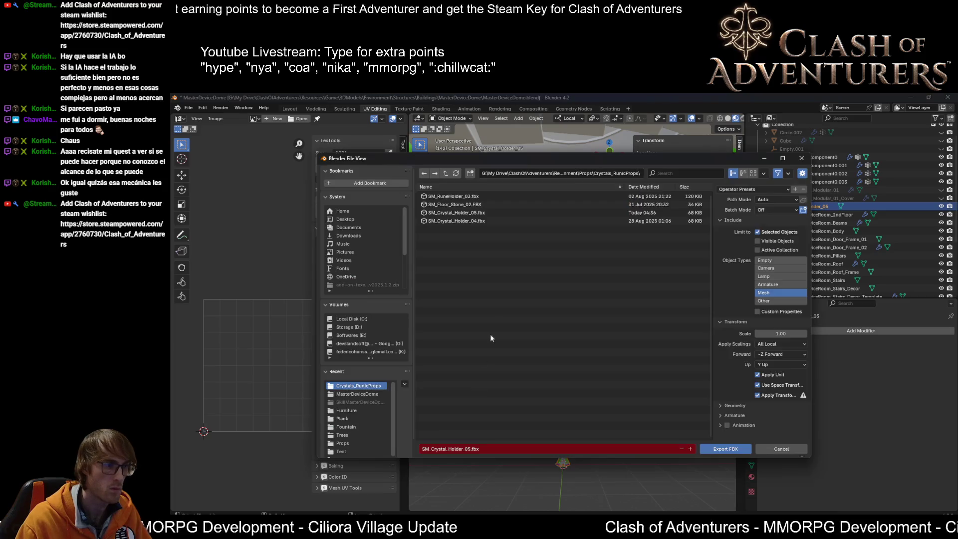
click(539, 173)
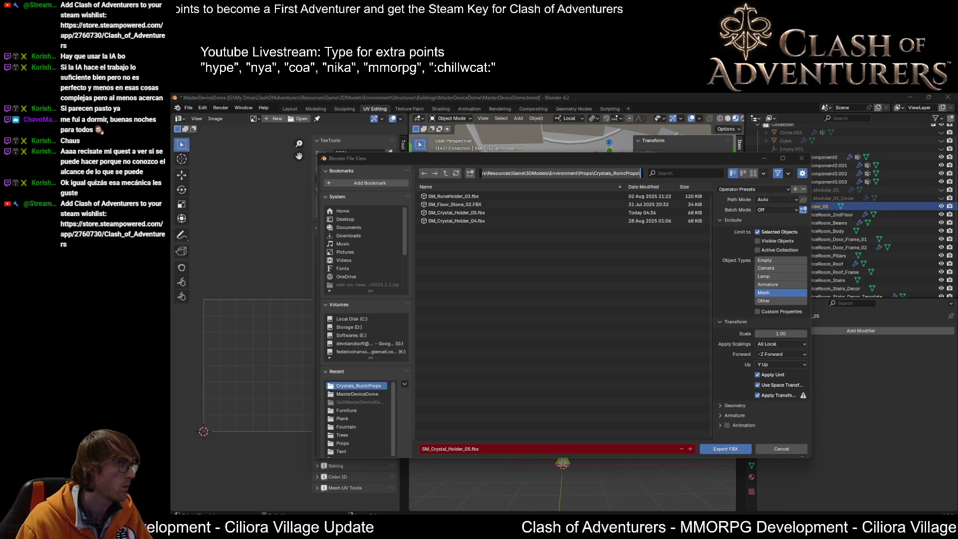
key(alt+Tab)
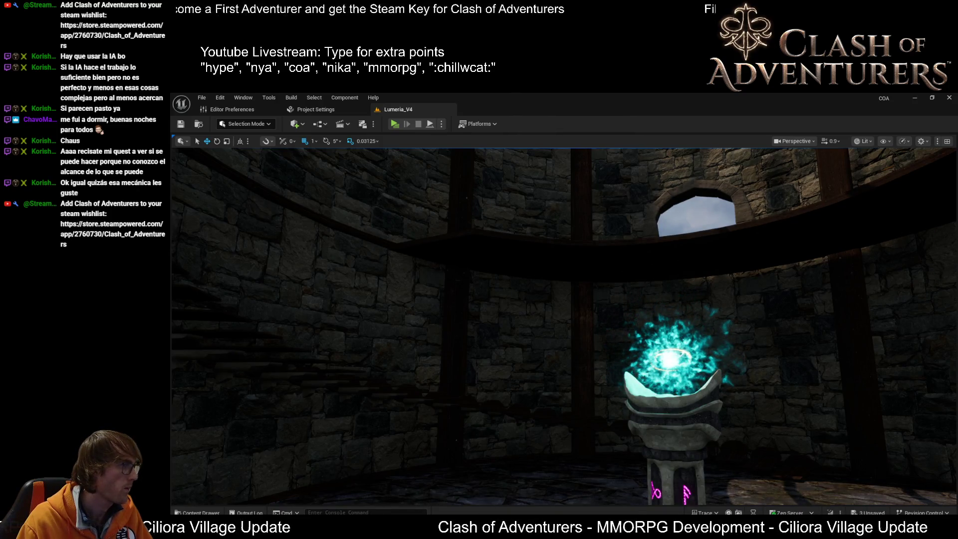
Show performance stats, look up at the tower ceiling and select the ring beams.
key(shift+l)
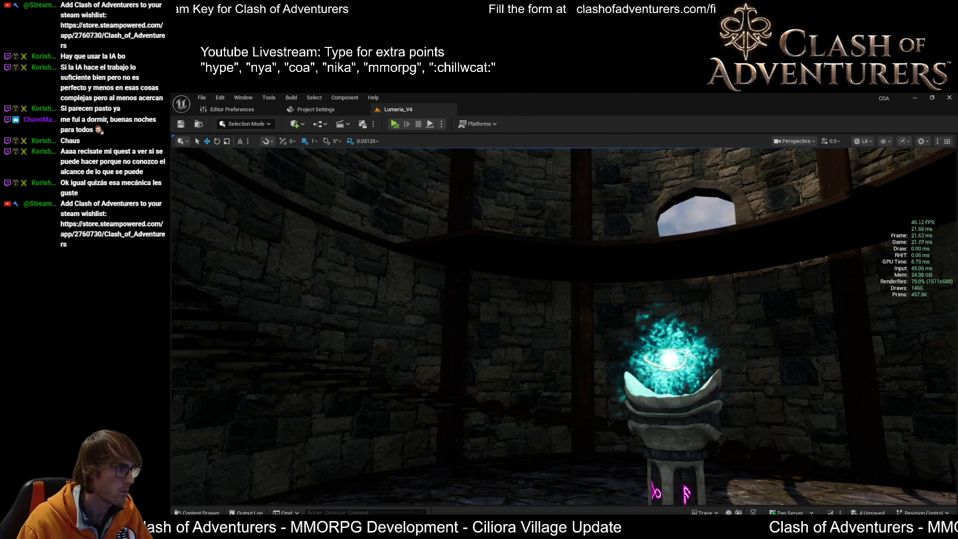
right_drag(517, 345, 663, 342)
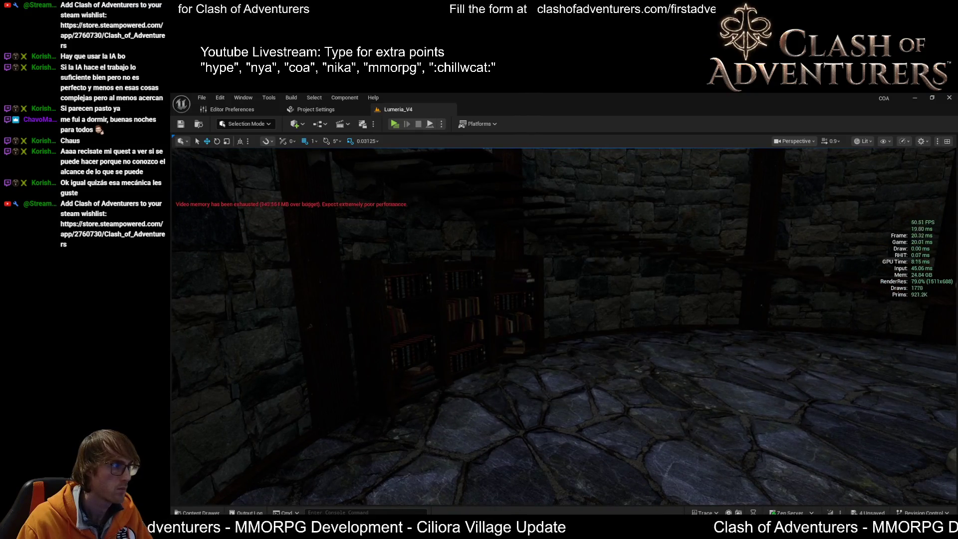
right_drag(514, 321, 399, 329)
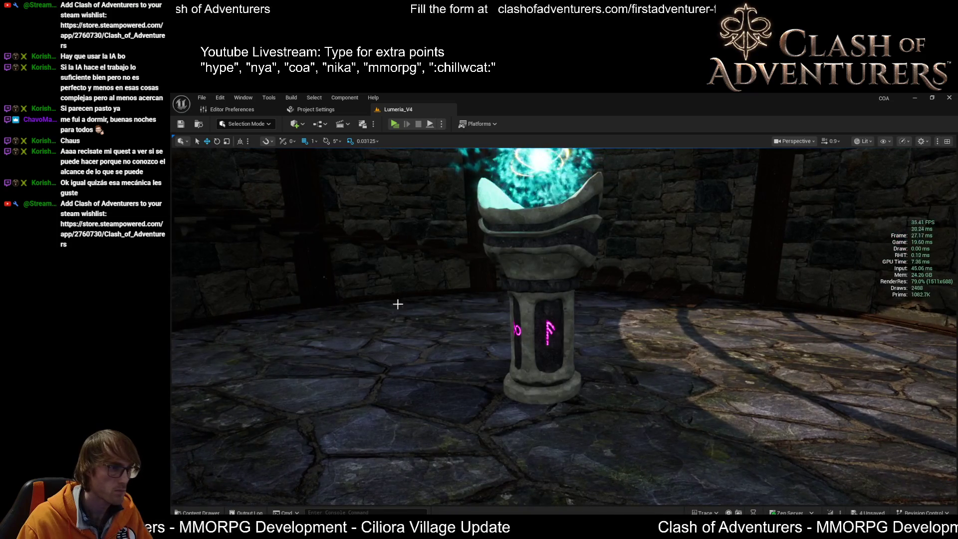
scroll(344, 297, up, 3)
right_drag(628, 236, 629, 150)
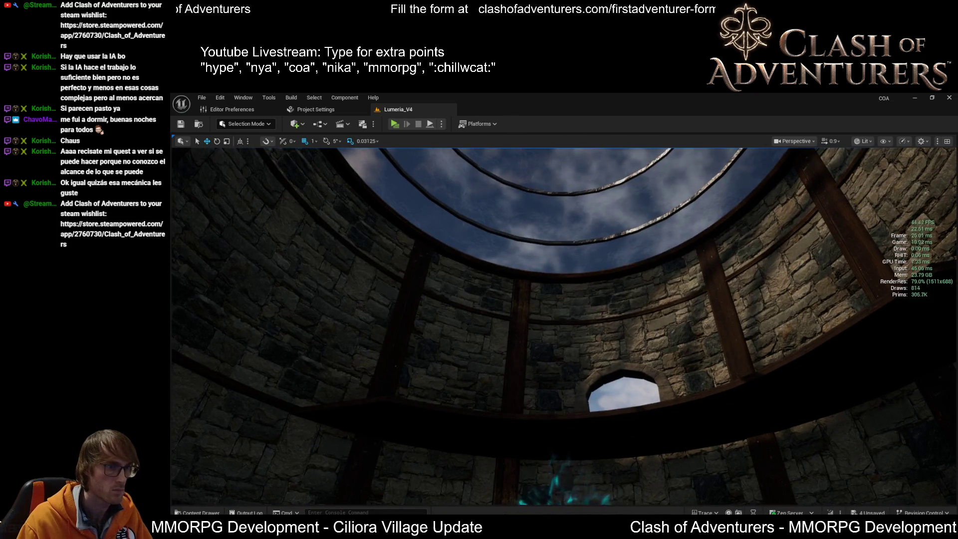
click(609, 229)
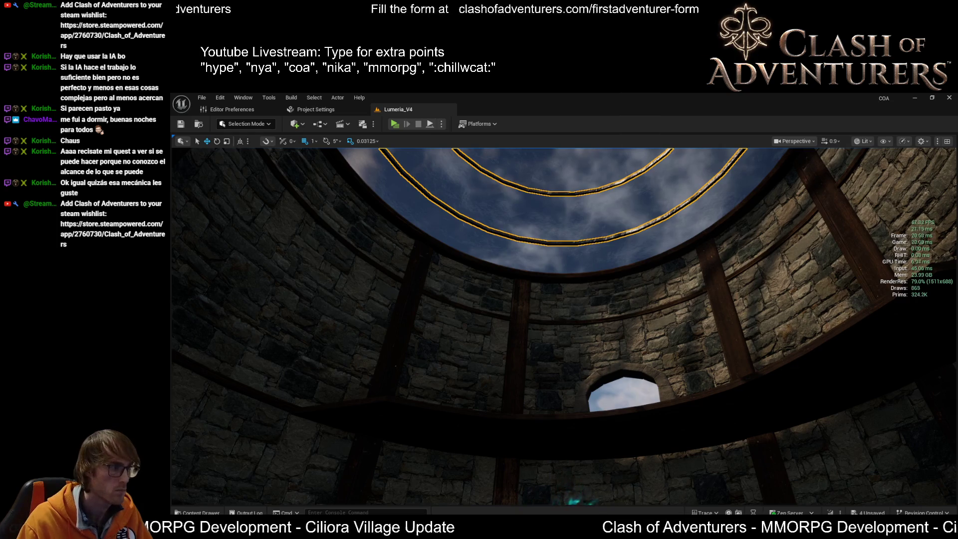
key(ctrl+e)
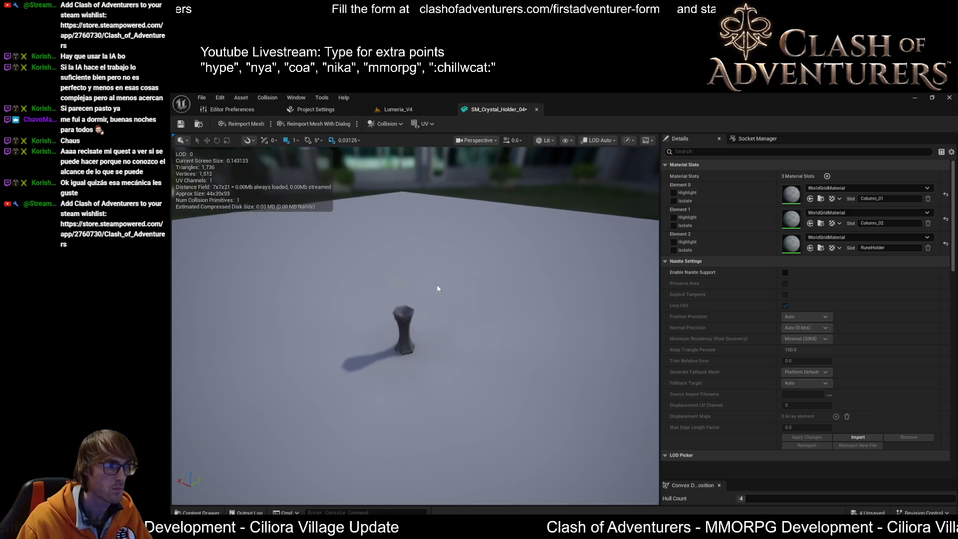
Inspect the SM_Crystal_Holder_04 mesh, then go back to the Lumeria_V4 level.
scroll(438, 285, up, 5)
scroll(434, 283, down, 3)
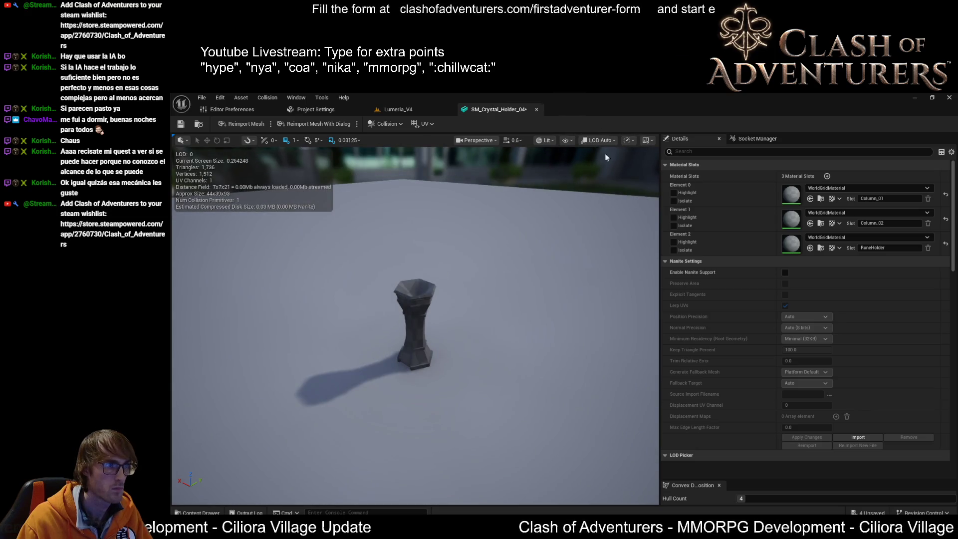
click(396, 109)
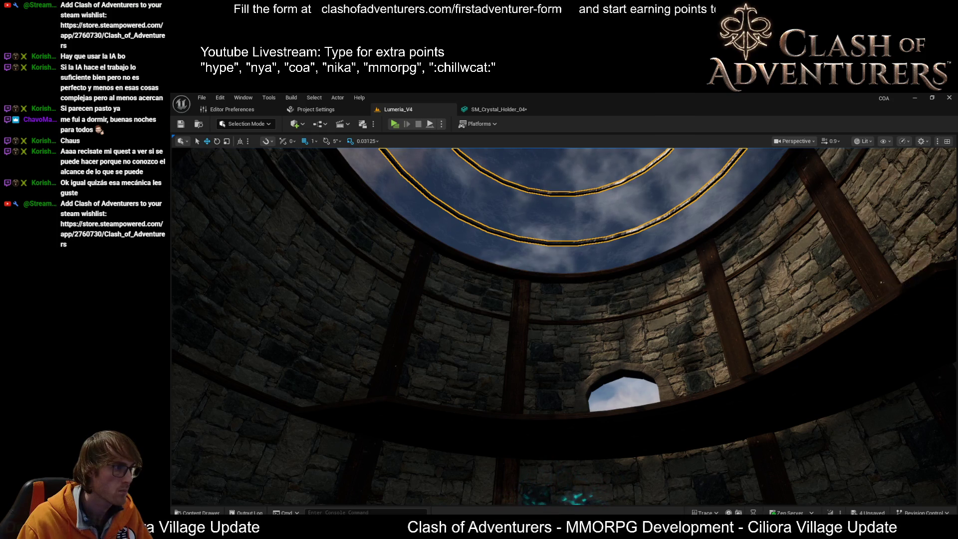
scroll(683, 395, down, 4)
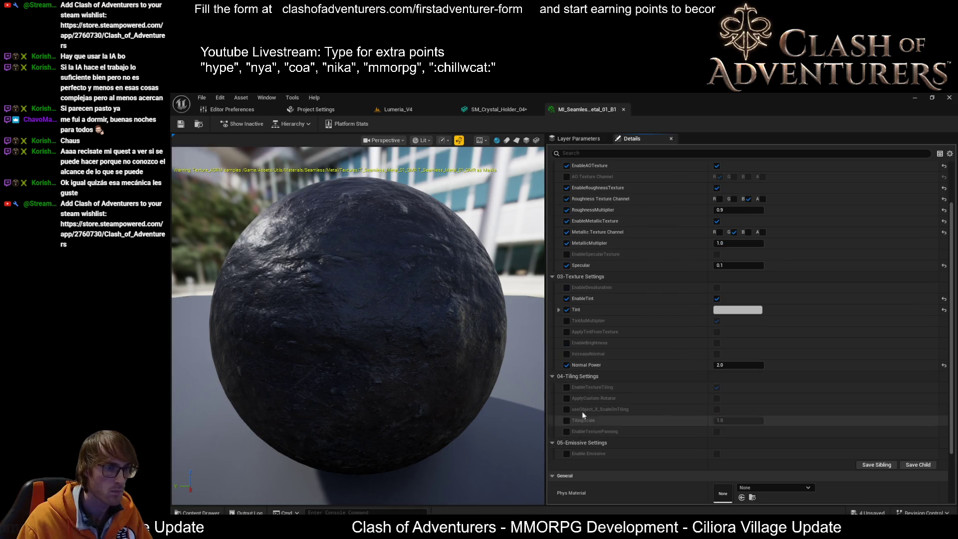
Disable texture tiling on the first metal instance, MI_Seamless_Metal_01_B and 01_A, saving each.
click(716, 387)
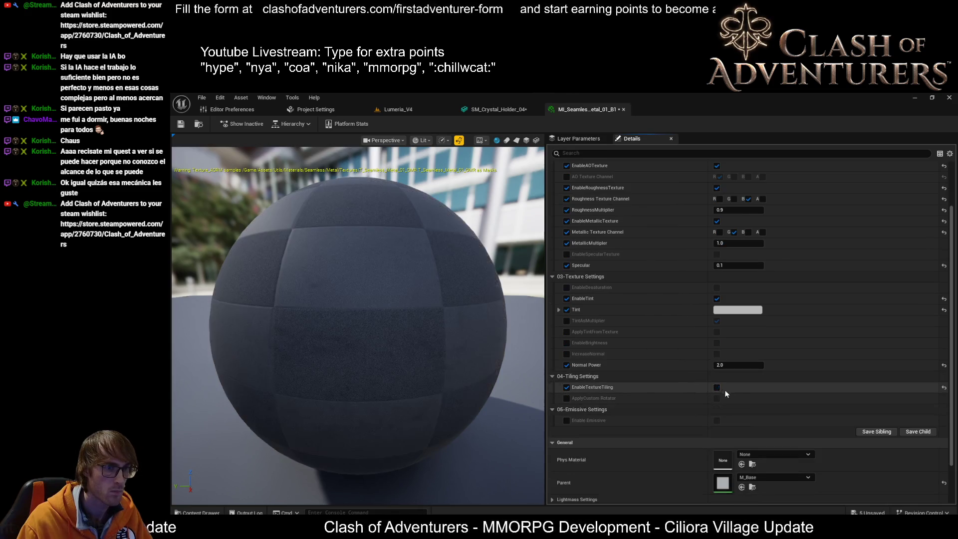
key(ctrl+s)
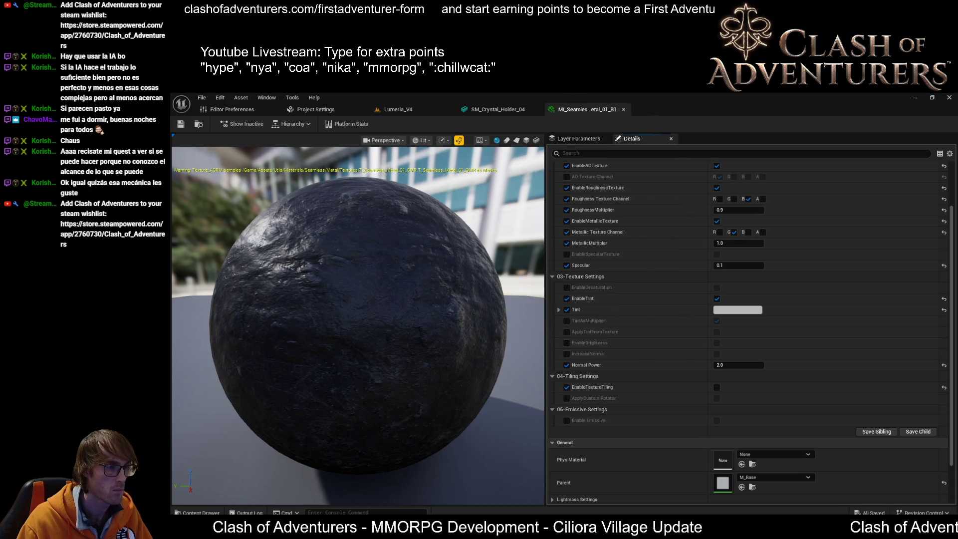
scroll(698, 439, down, 2)
click(567, 427)
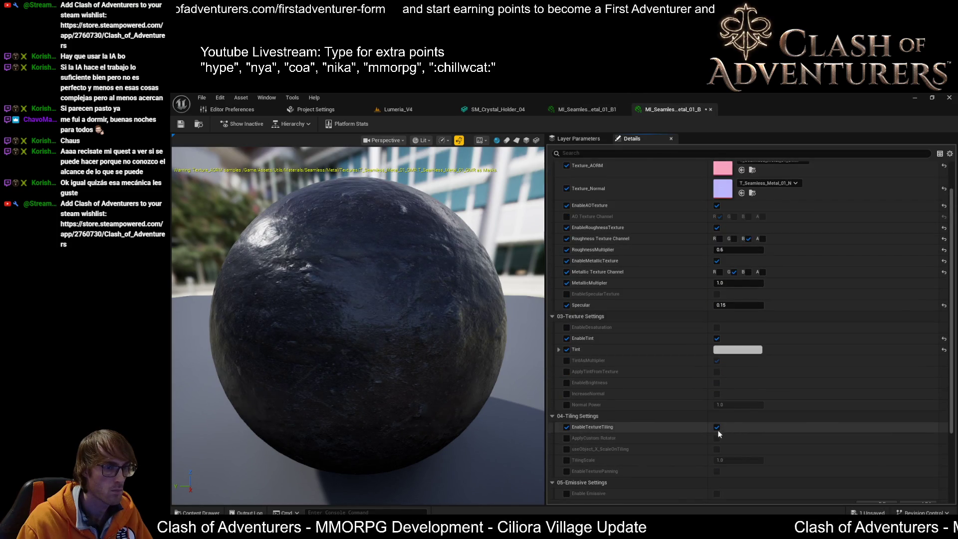
key(ctrl+s)
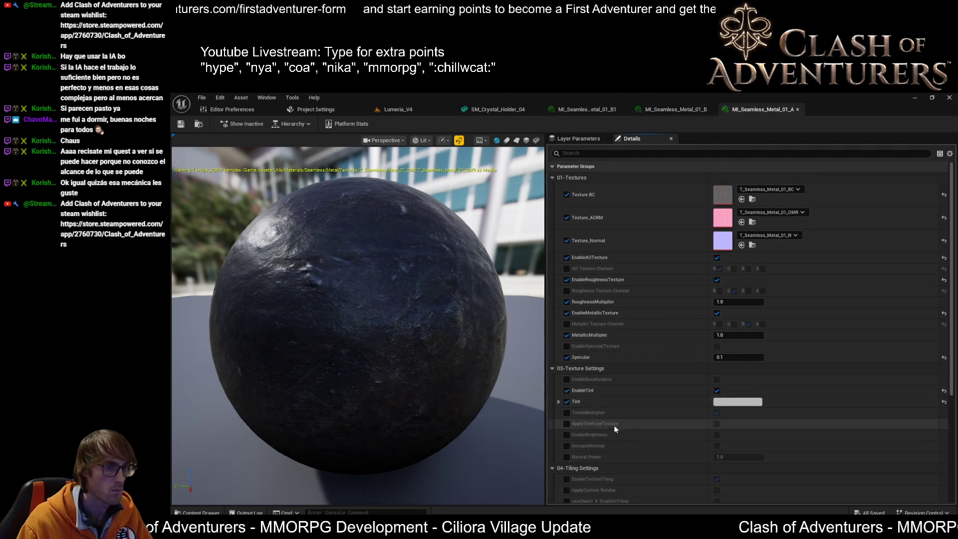
click(567, 414)
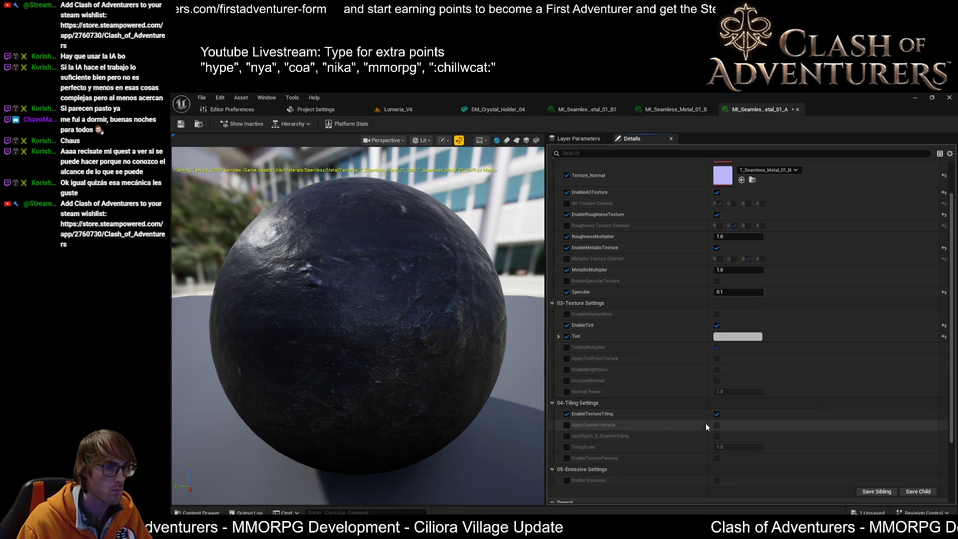
key(ctrl+s)
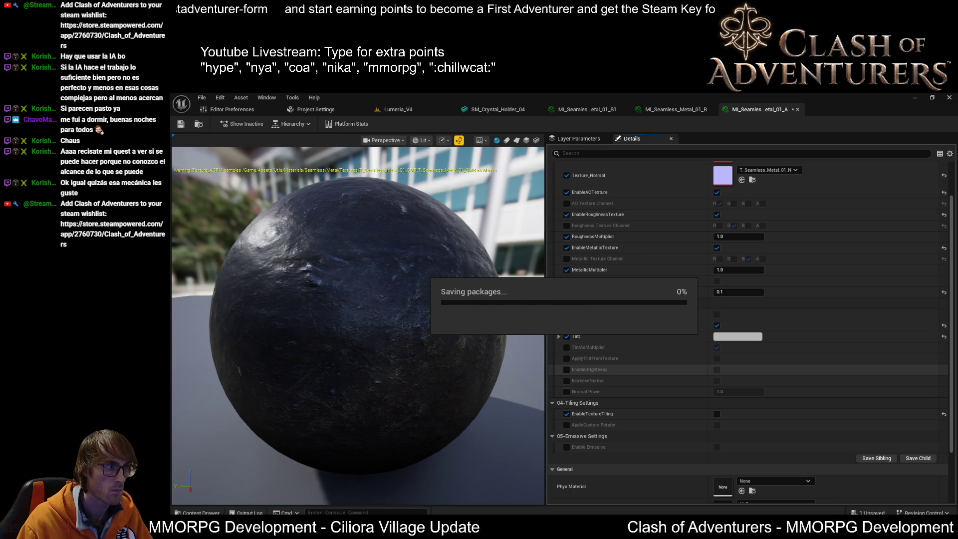
click(587, 110)
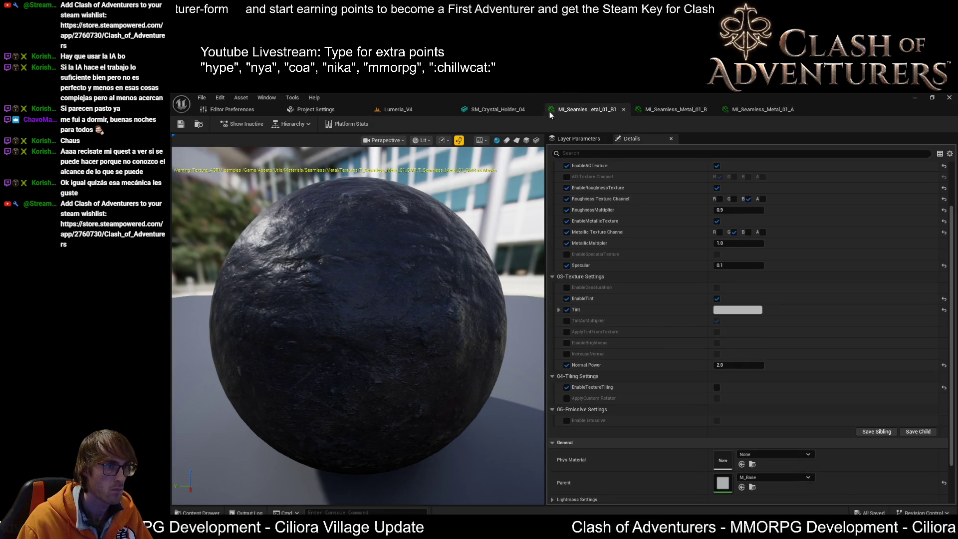
Assign MI_Seamless_Metal_01_B1 to the holder's Column_02 material slot.
click(530, 109)
scroll(503, 284, up, 5)
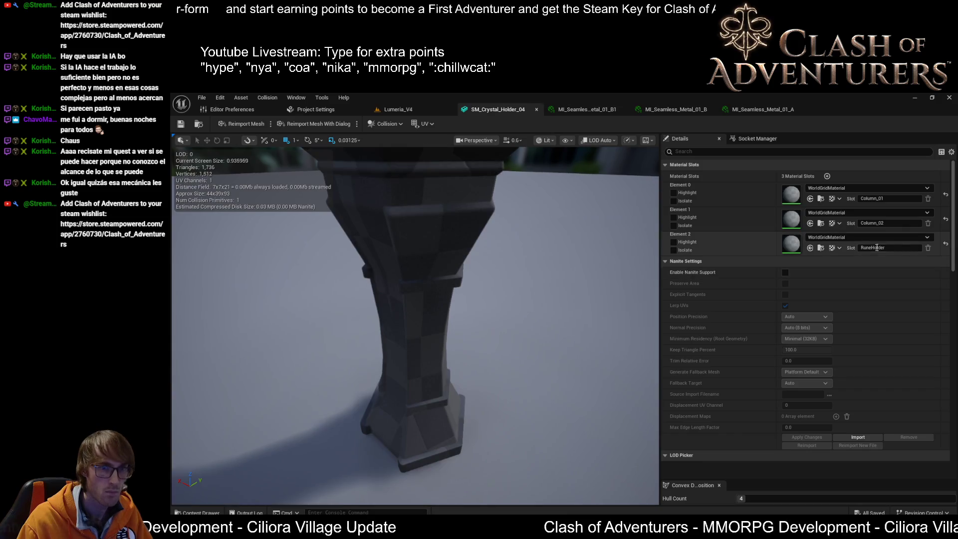
scroll(582, 271, down, 5)
click(810, 223)
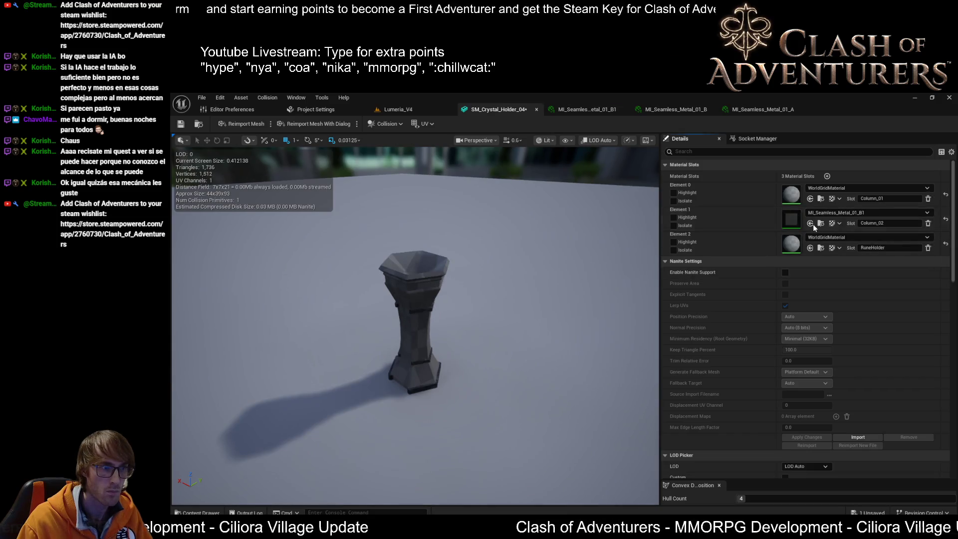
drag(479, 309, 435, 251)
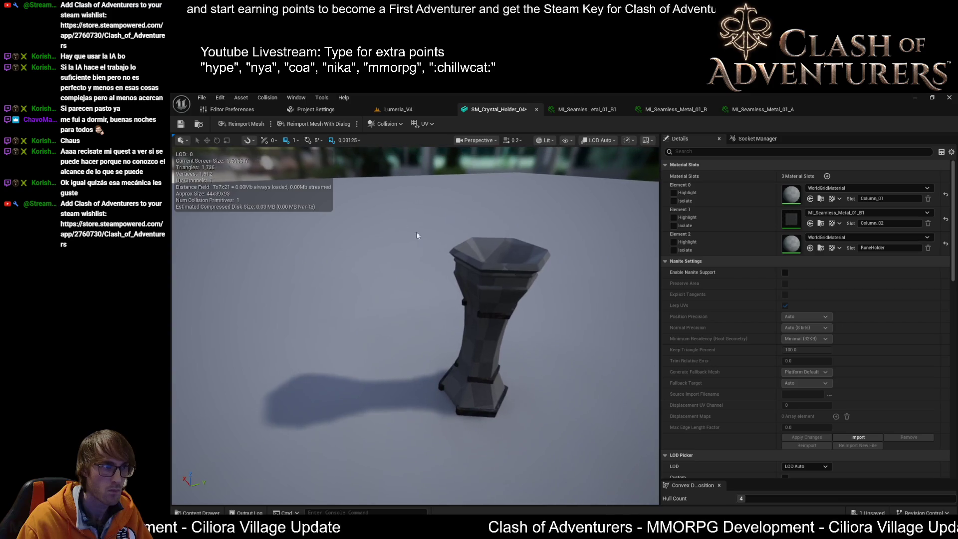
Assign MI_Seamless_Concreate_01_G to the Column_01 slot and save the mesh.
click(412, 108)
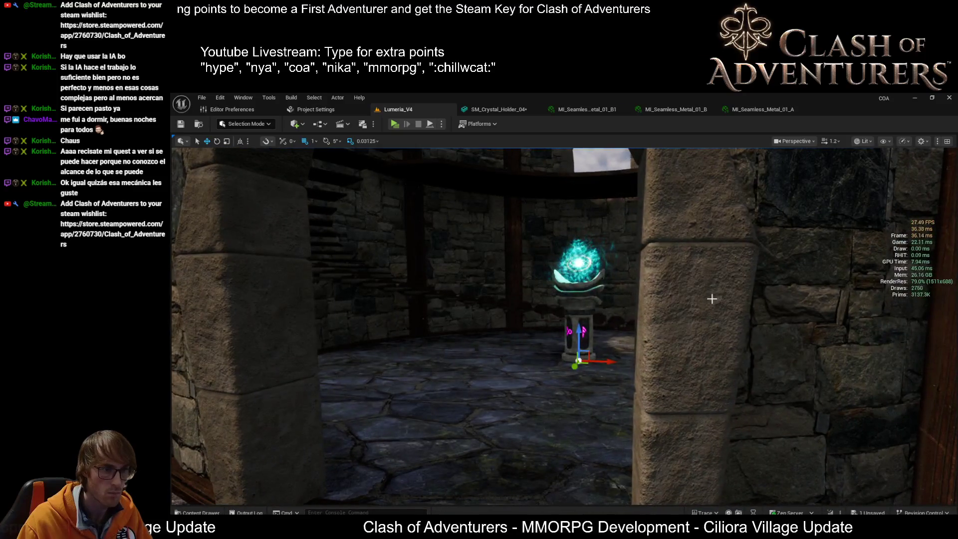
click(696, 302)
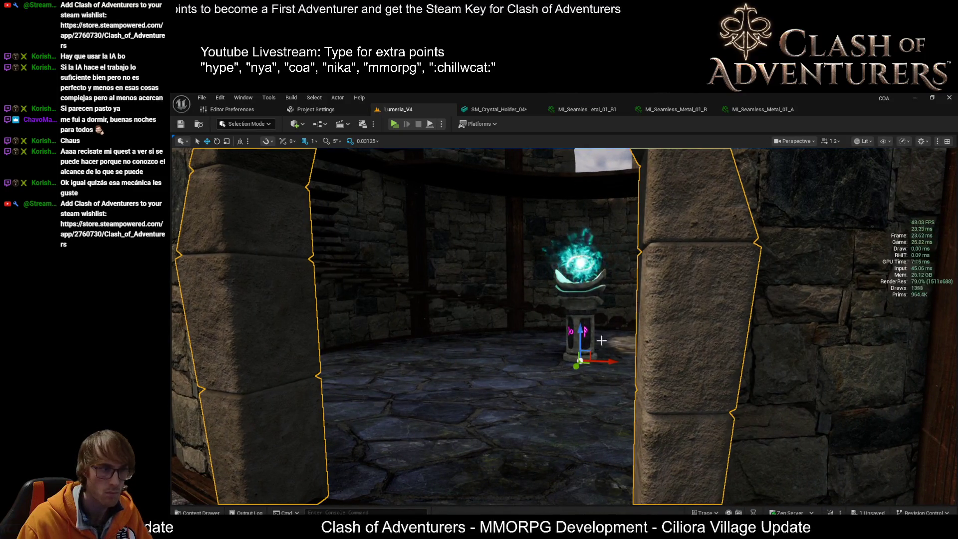
click(766, 108)
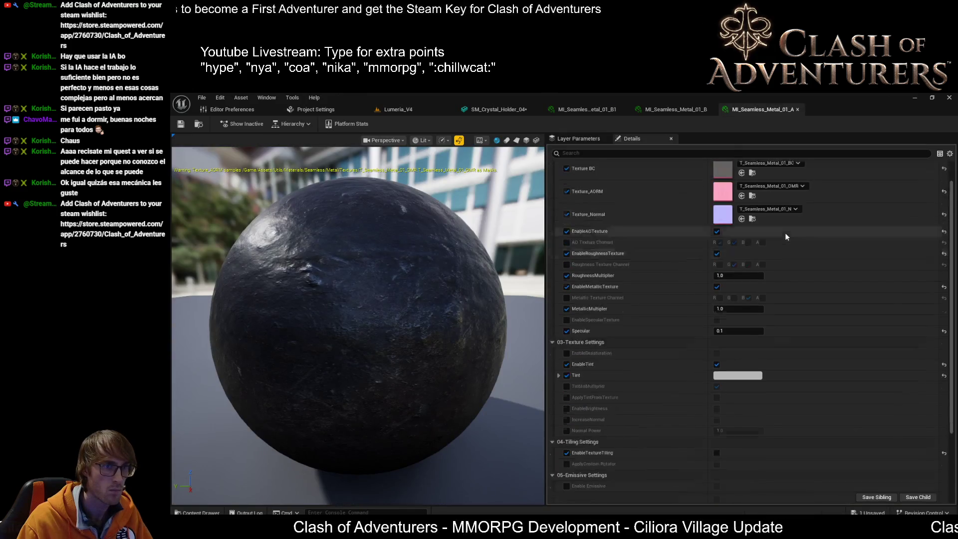
click(502, 110)
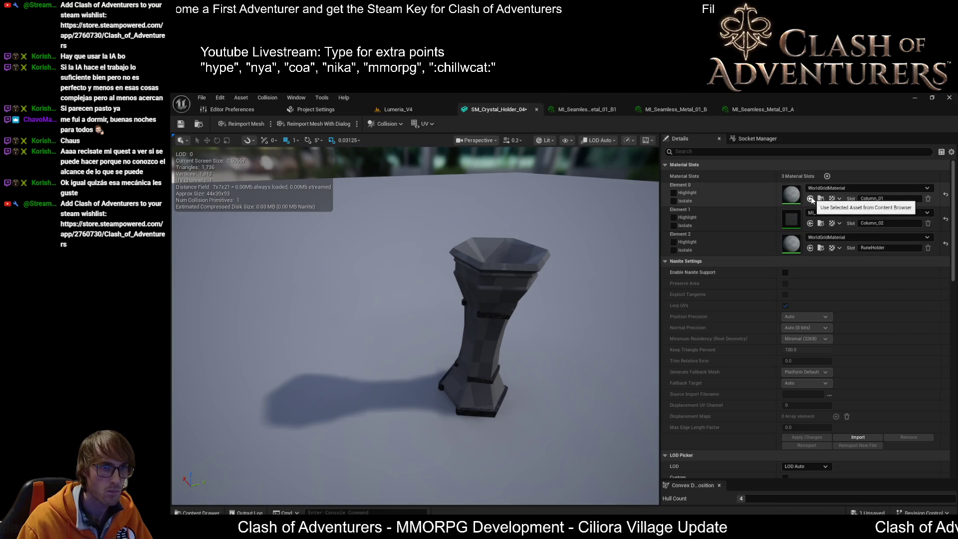
click(809, 199)
right_drag(415, 325, 415, 325)
right_drag(488, 284, 488, 284)
key(ctrl+s)
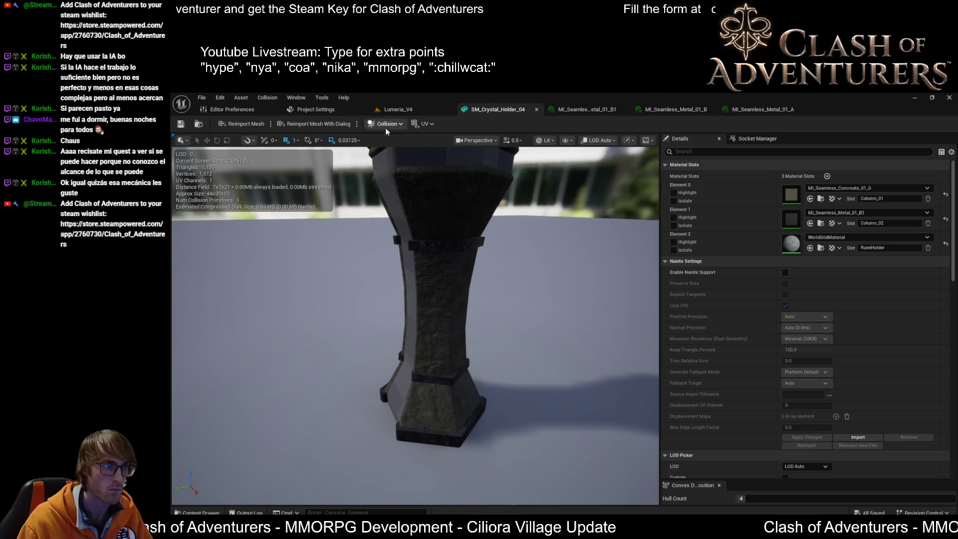
Select the rune pillar in the Lumeria_V4 level to check its materials.
click(397, 109)
right_drag(564, 324, 564, 324)
right_drag(561, 372, 561, 372)
click(576, 400)
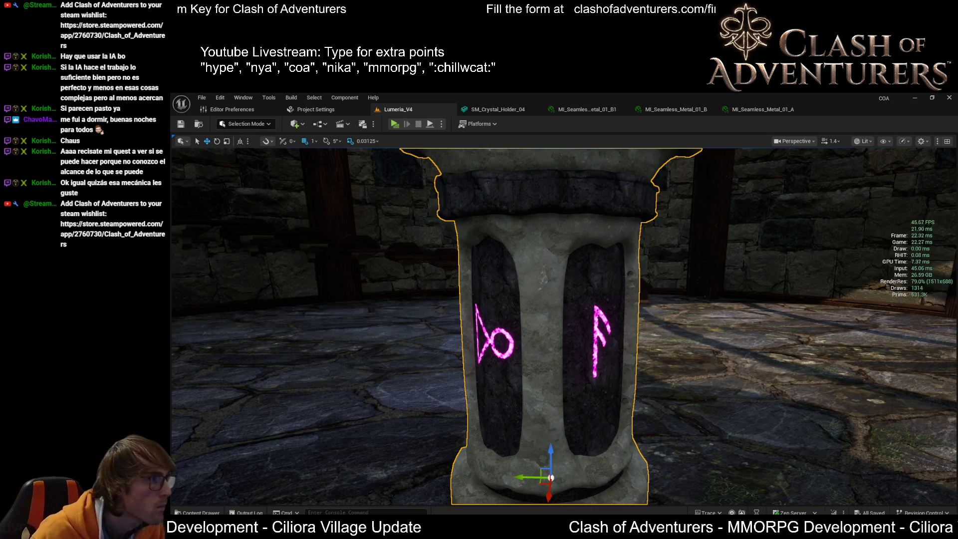
Assign the layered rock material to the RuneHolder slot and save the mesh.
click(494, 110)
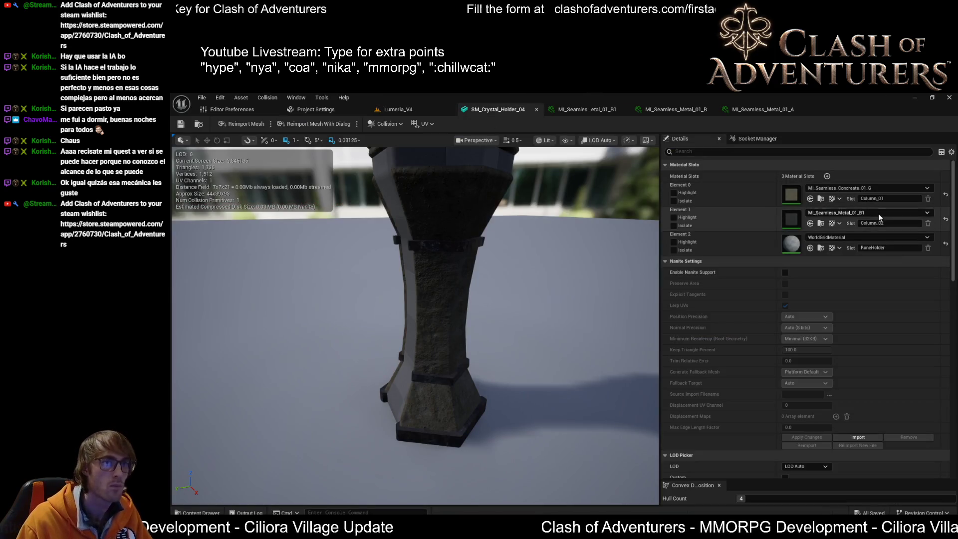
click(810, 247)
mouse_move(415, 324)
mouse_down()
mouse_move(415, 310)
mouse_move(415, 344)
mouse_move(415, 314)
mouse_up()
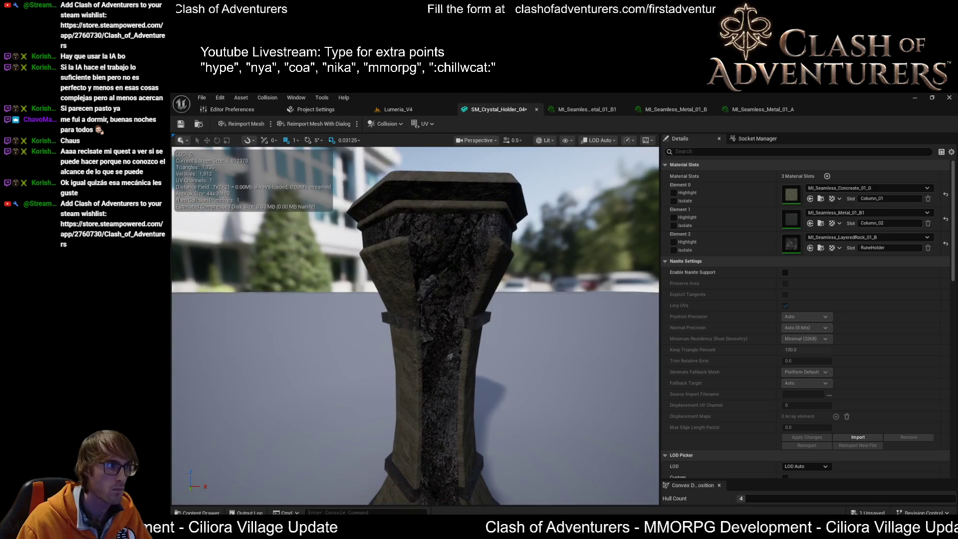
mouse_move(419, 214)
mouse_down()
mouse_move(419, 234)
mouse_move(419, 214)
mouse_up()
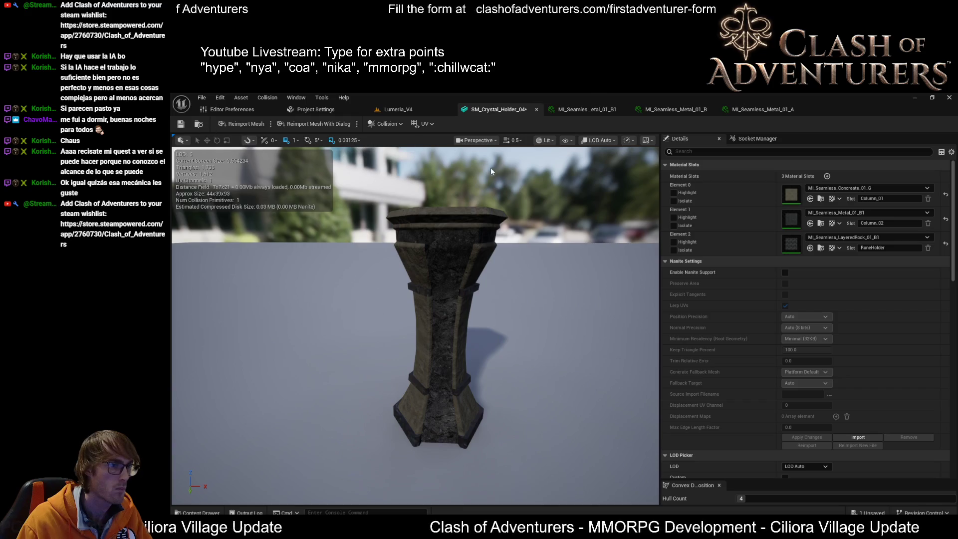
click(181, 123)
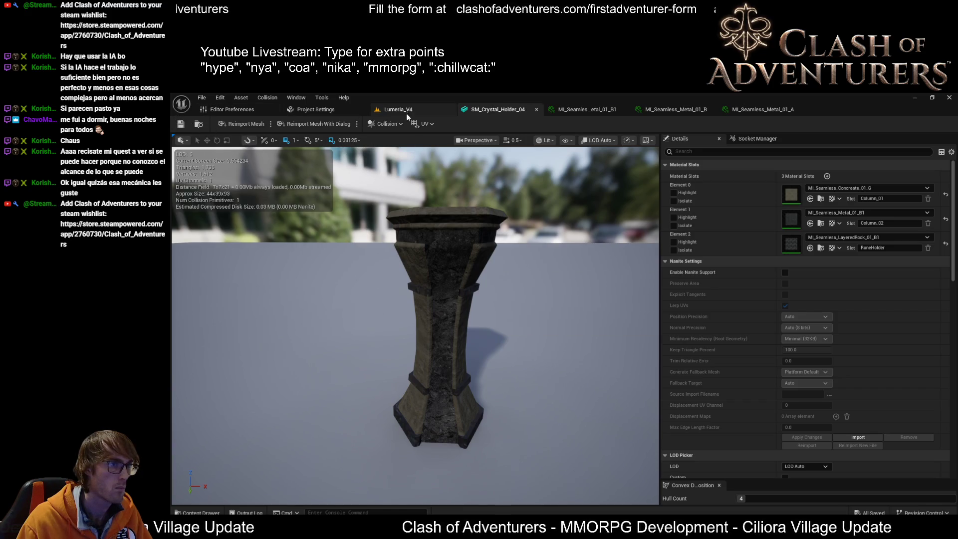
Frame the crystal holder in the Lumeria_V4 level and undo the last change.
click(401, 109)
key(f)
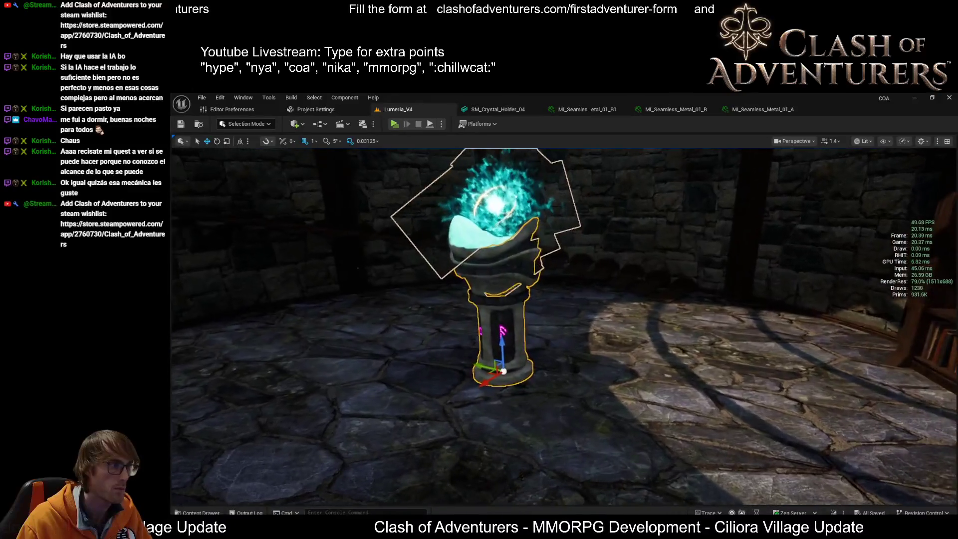
click(498, 110)
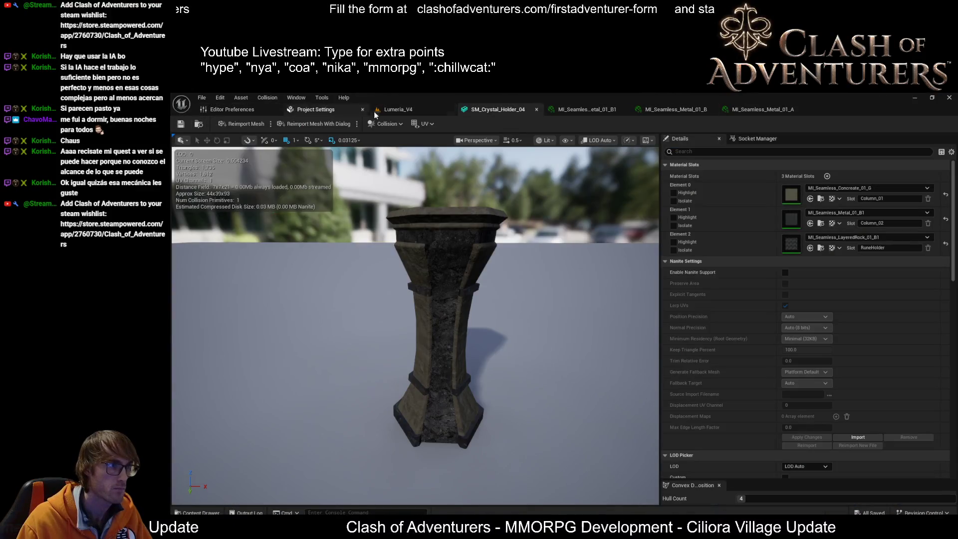
click(398, 109)
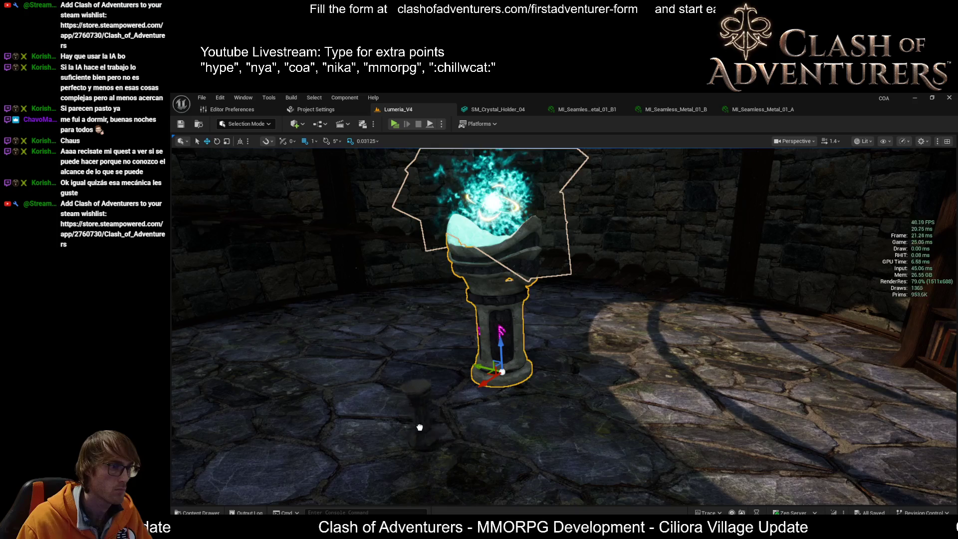
key(ctrl+z)
right_drag(564, 327, 564, 327)
right_drag(528, 398, 528, 398)
key(ctrl+s)
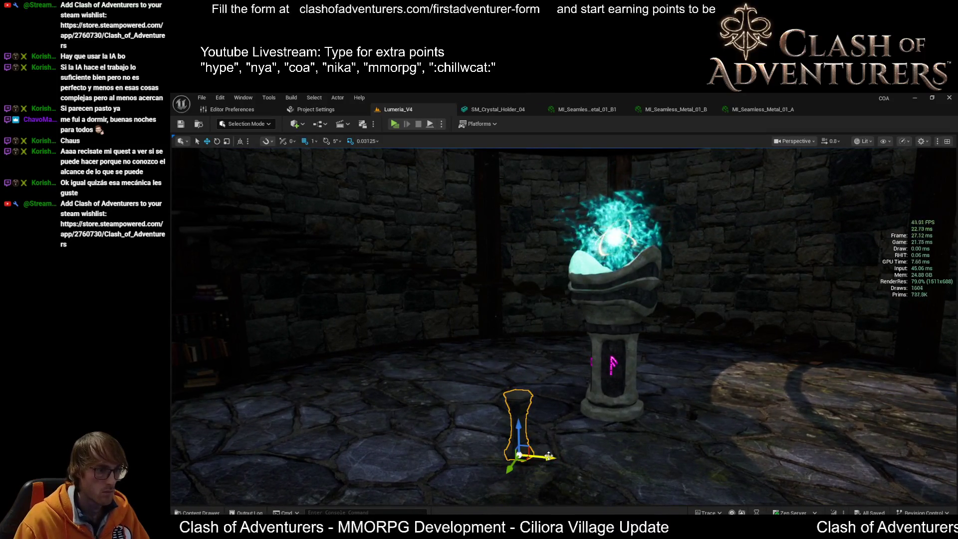
drag(551, 433, 434, 429)
right_drag(307, 422, 307, 422)
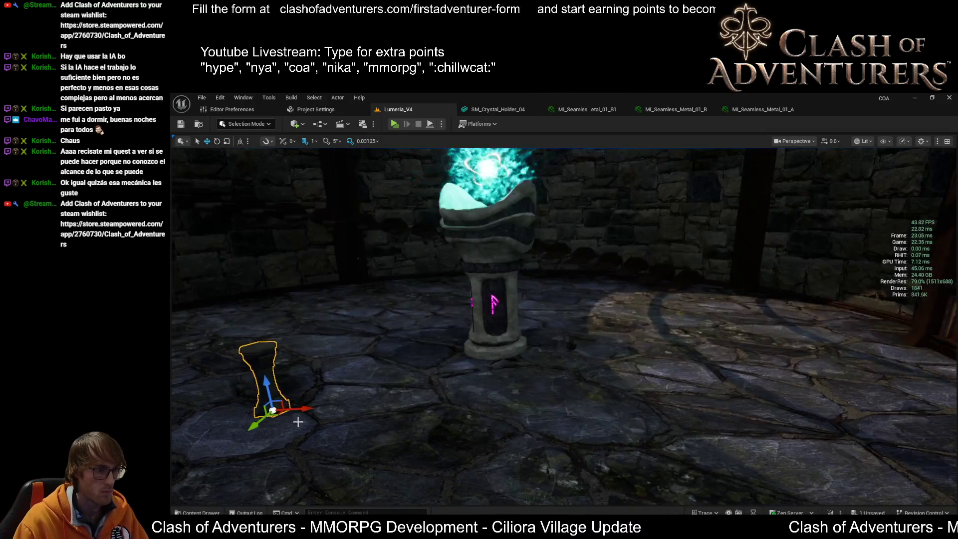
mouse_move(297, 409)
mouse_down()
mouse_move(564, 404)
mouse_move(697, 439)
mouse_up()
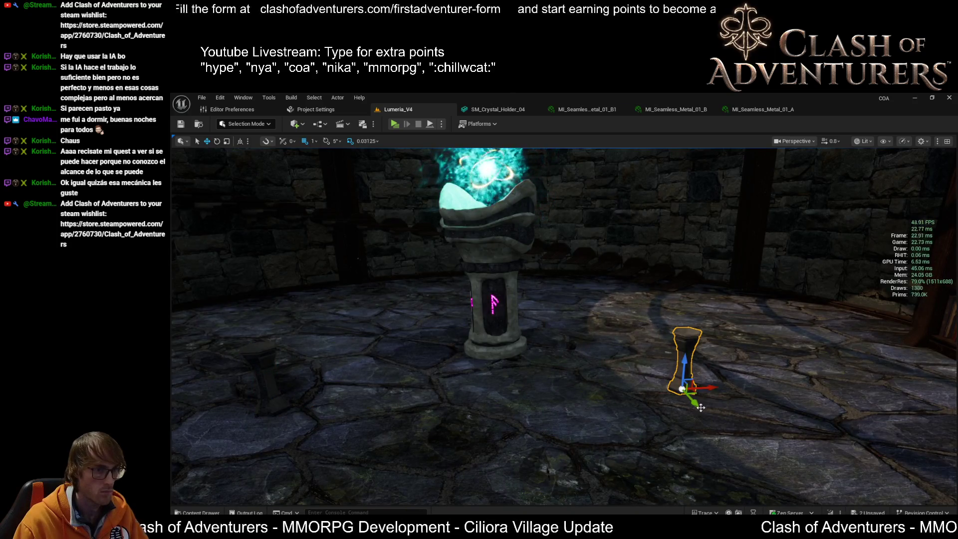
key(ctrl+z)
key(ctrl+z)
key(ctrl+z)
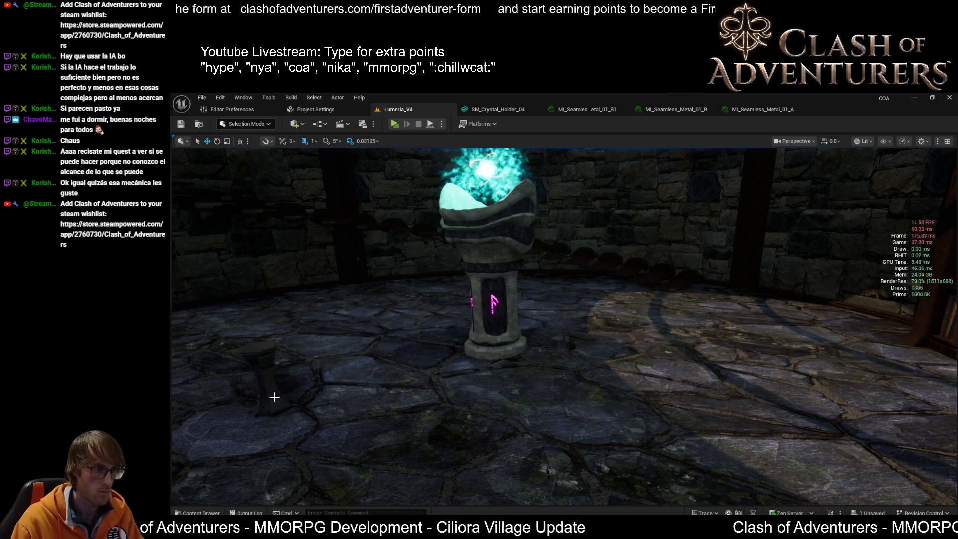
click(655, 361)
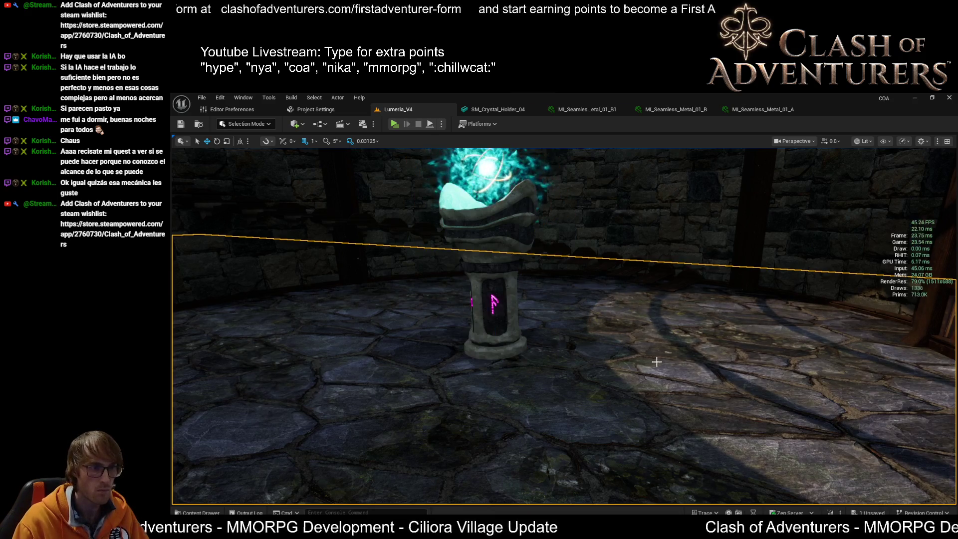
click(712, 251)
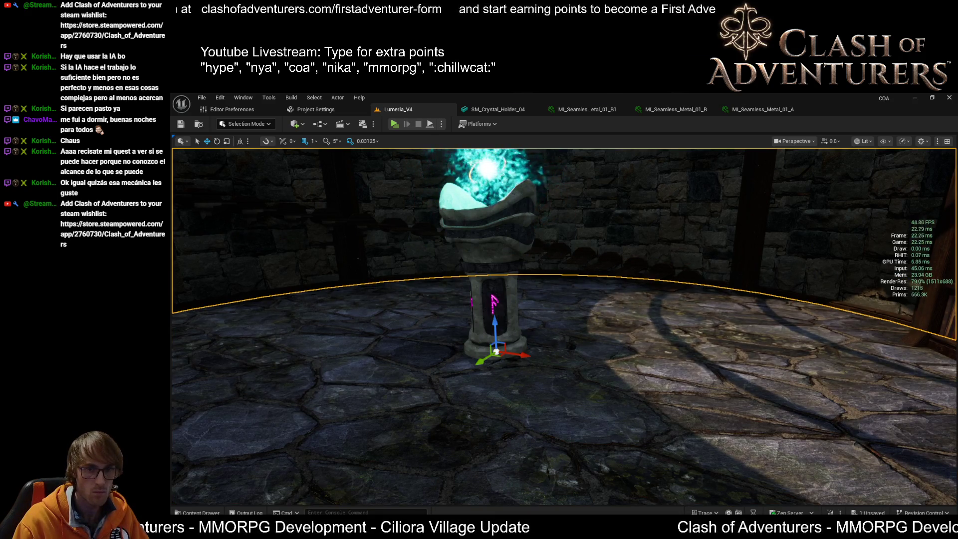
click(517, 285)
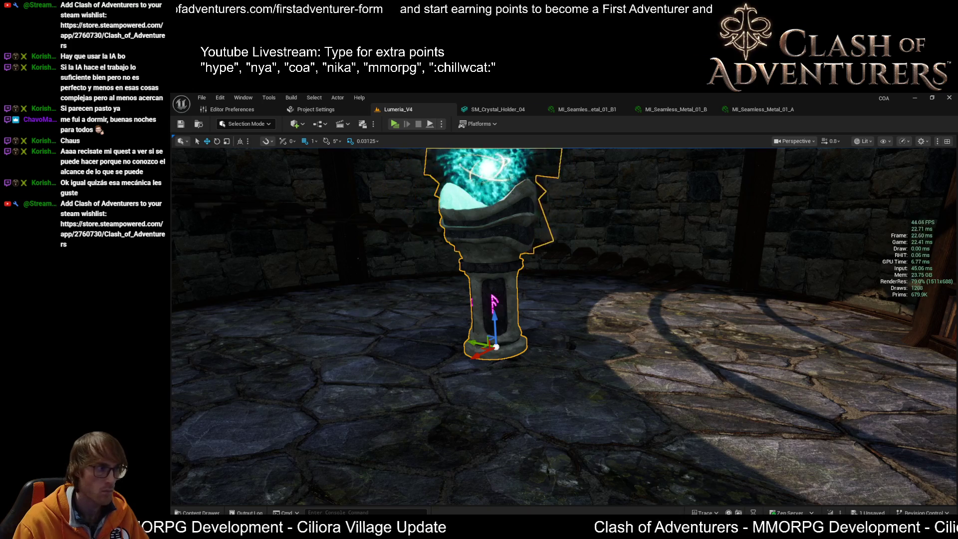
mouse_move(172, 359)
mouse_down()
mouse_move(274, 389)
mouse_move(329, 375)
mouse_up()
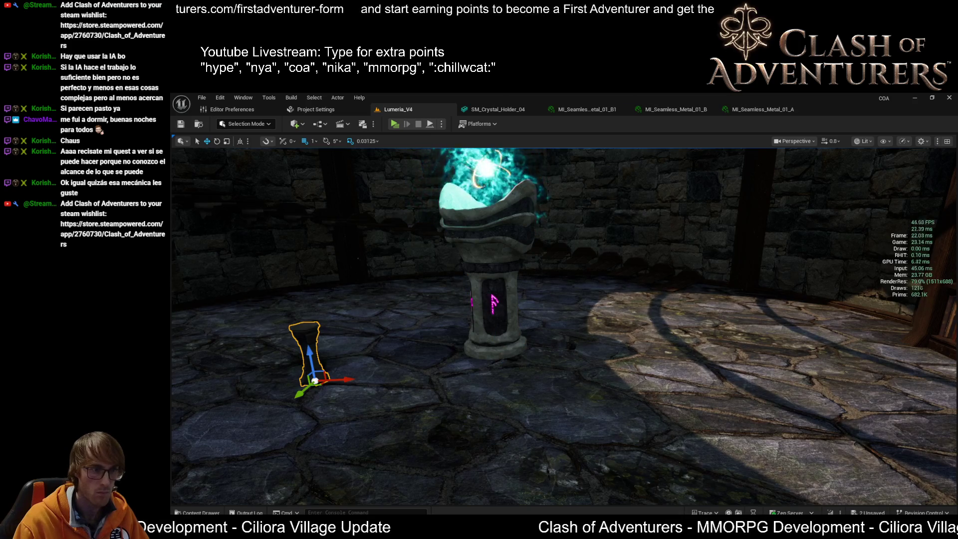
key(ctrl+z)
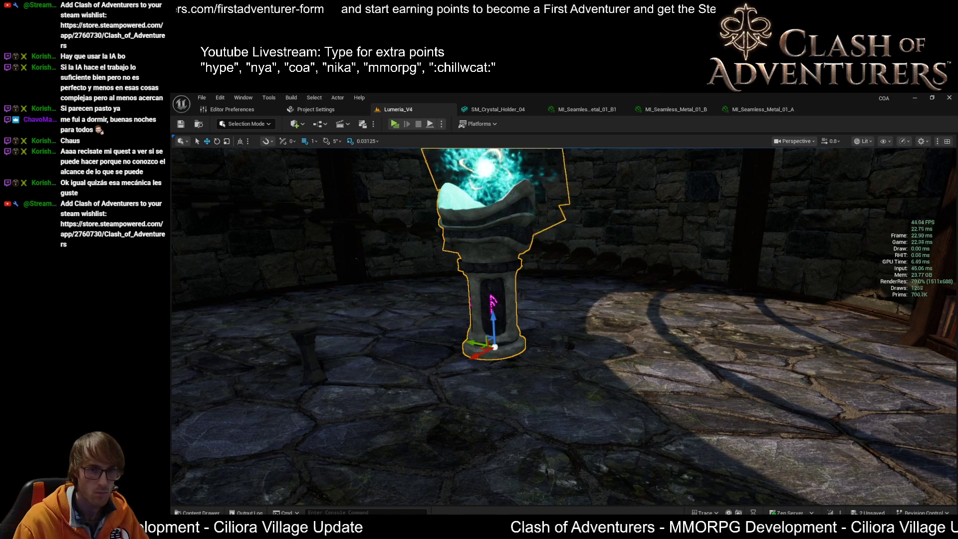
click(304, 352)
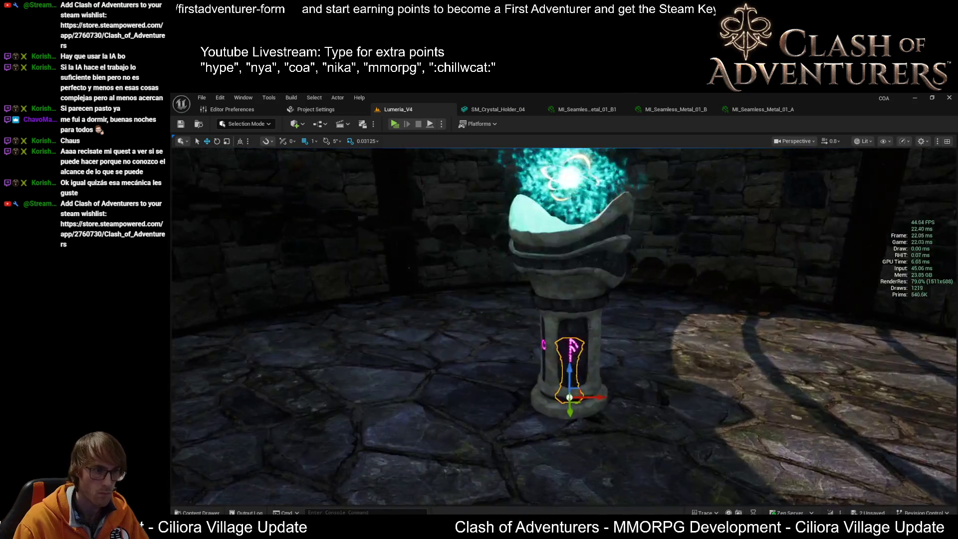
Move the small pillar off the pedestal onto the floor beside it.
mouse_move(563, 325)
right_down()
mouse_move(529, 325)
mouse_move(564, 324)
mouse_move(564, 349)
mouse_move(599, 389)
mouse_move(667, 428)
right_up()
key(e)
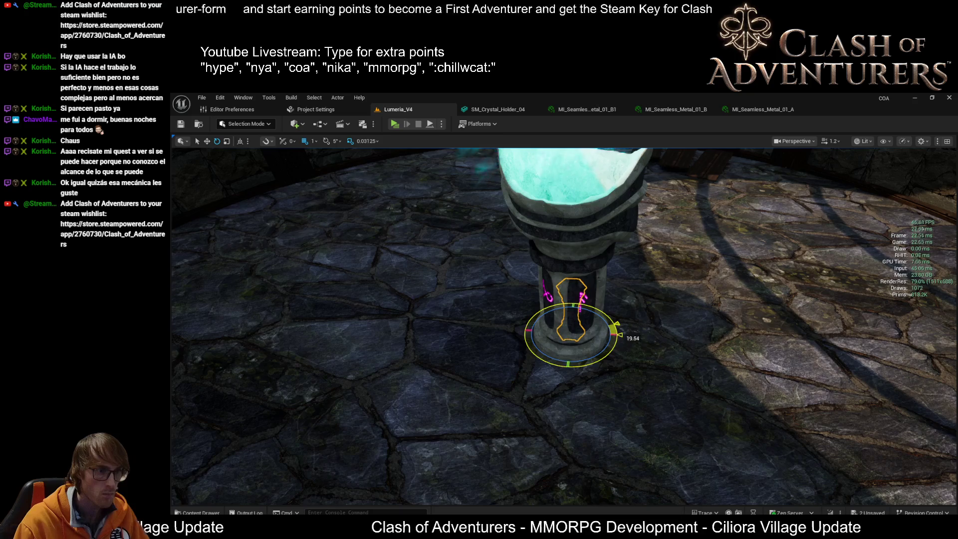
drag(594, 332, 367, 324)
mouse_move(367, 324)
right_down()
mouse_move(399, 339)
mouse_move(358, 300)
right_up()
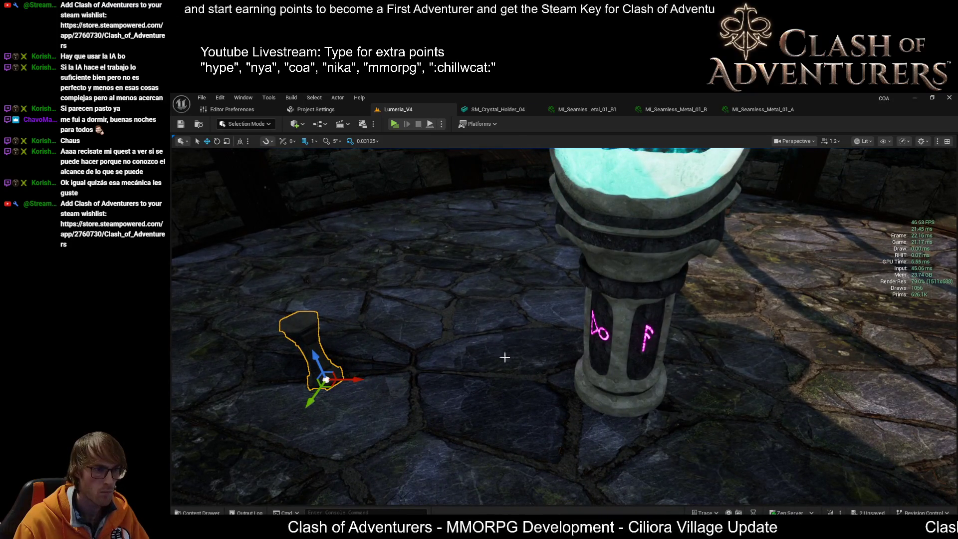
key(ctrl+z)
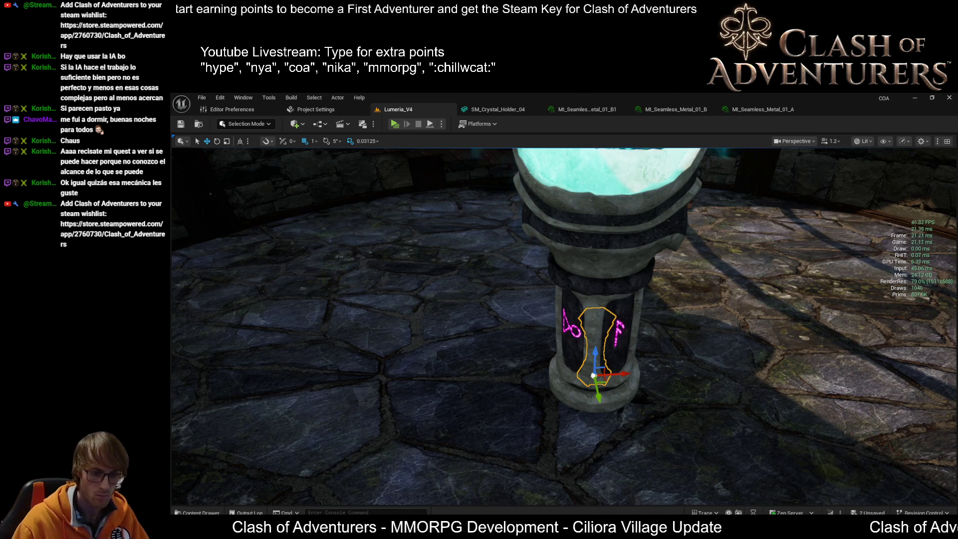
key(ctrl+y)
Add a second copy of the small pillar.
right_drag(563, 349, 548, 299)
mouse_move(800, 444)
right_down()
mouse_move(793, 439)
mouse_move(800, 444)
right_up()
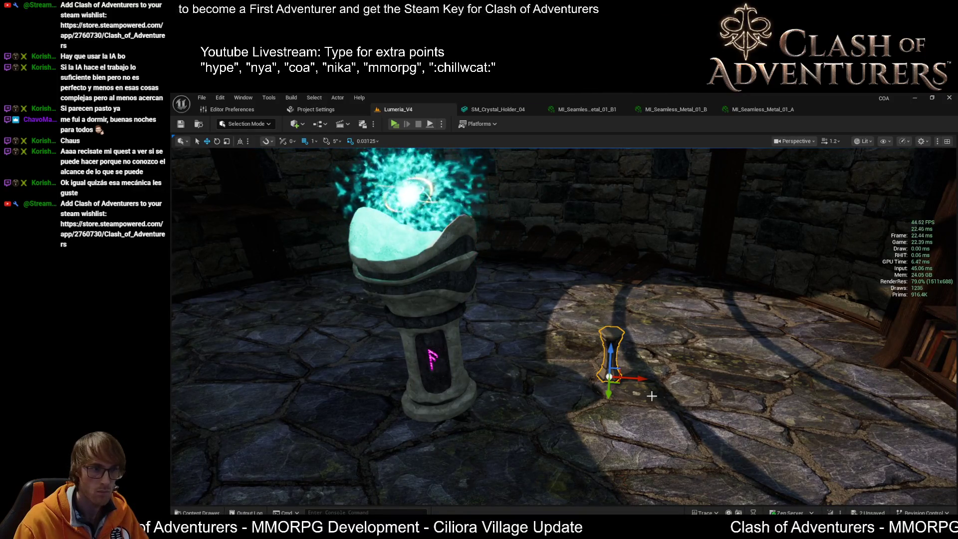
right_drag(641, 379, 663, 366)
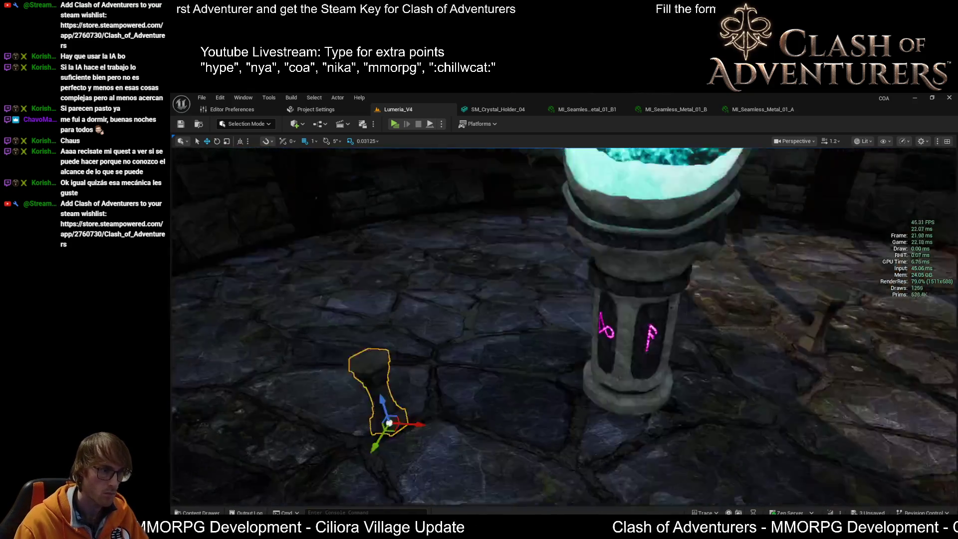
mouse_move(549, 325)
right_down()
mouse_move(404, 324)
mouse_move(469, 324)
mouse_move(479, 364)
mouse_move(509, 359)
mouse_move(483, 344)
mouse_move(652, 446)
mouse_move(584, 357)
right_up()
key(ctrl+v)
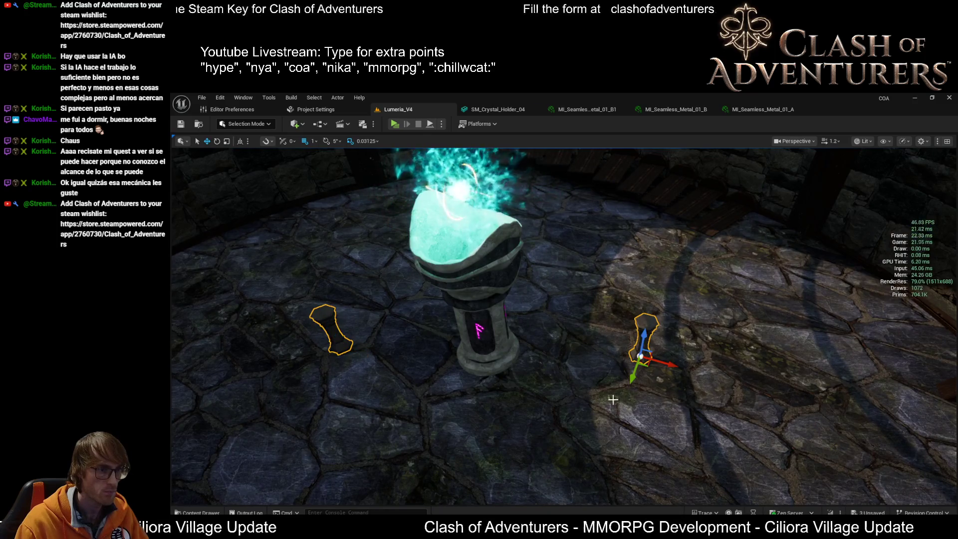
Check the small pillars and pedestal pieces one by one, then save the level.
click(342, 347)
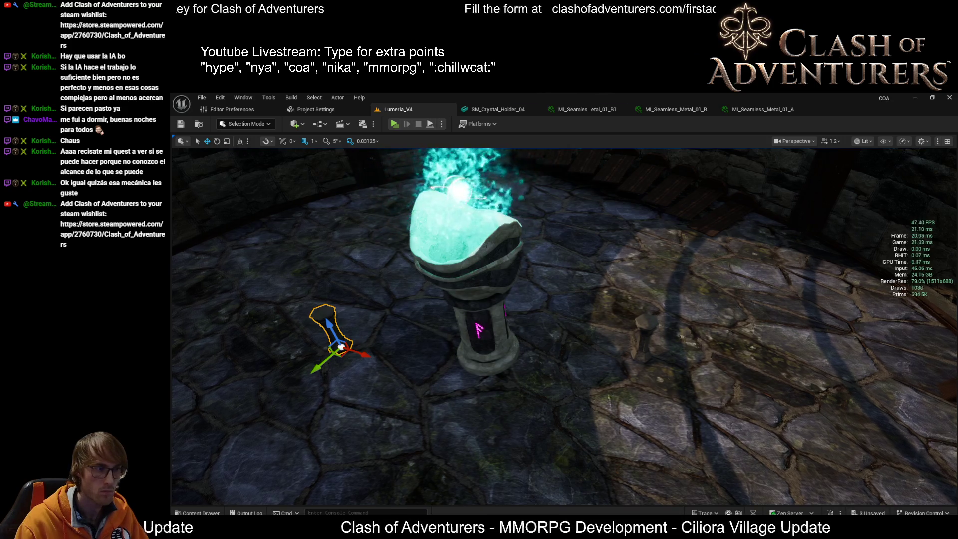
right_drag(573, 399, 547, 399)
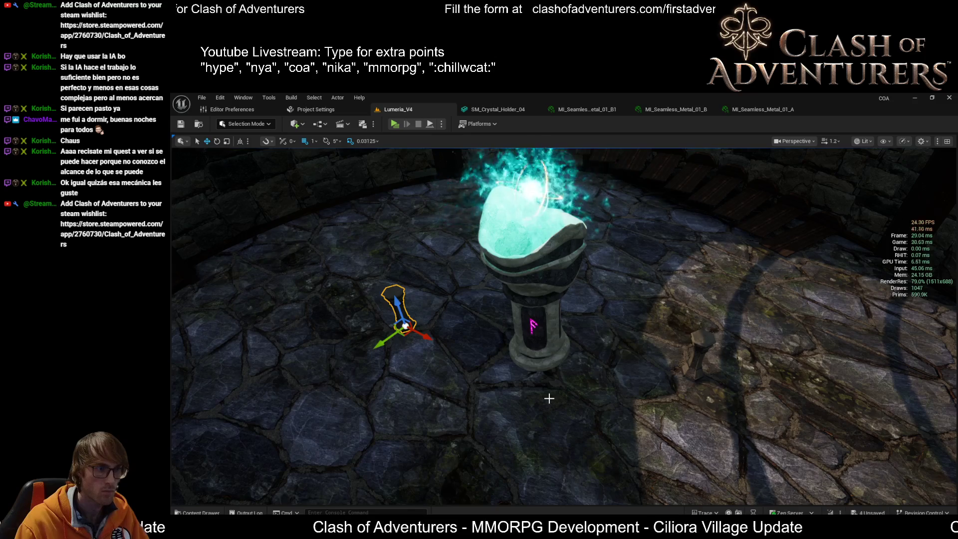
click(549, 357)
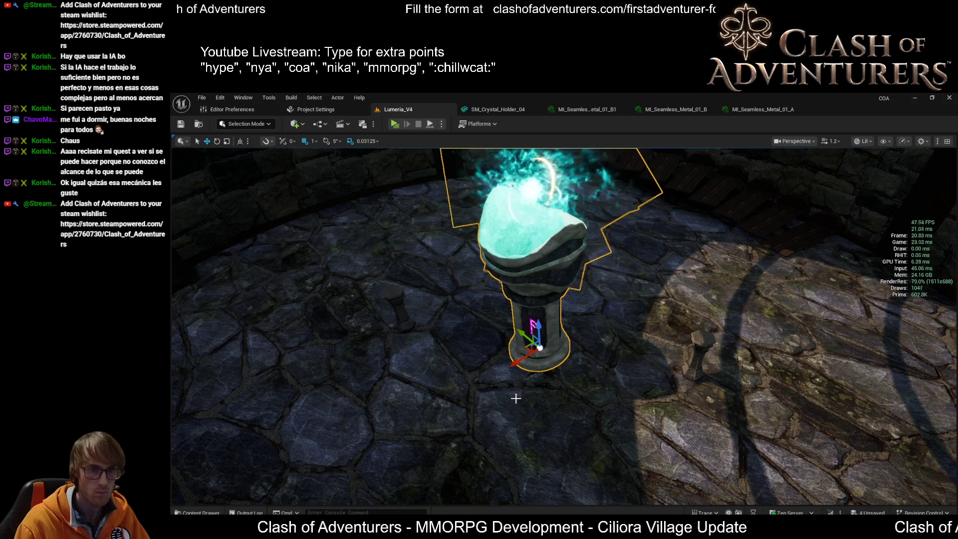
click(398, 315)
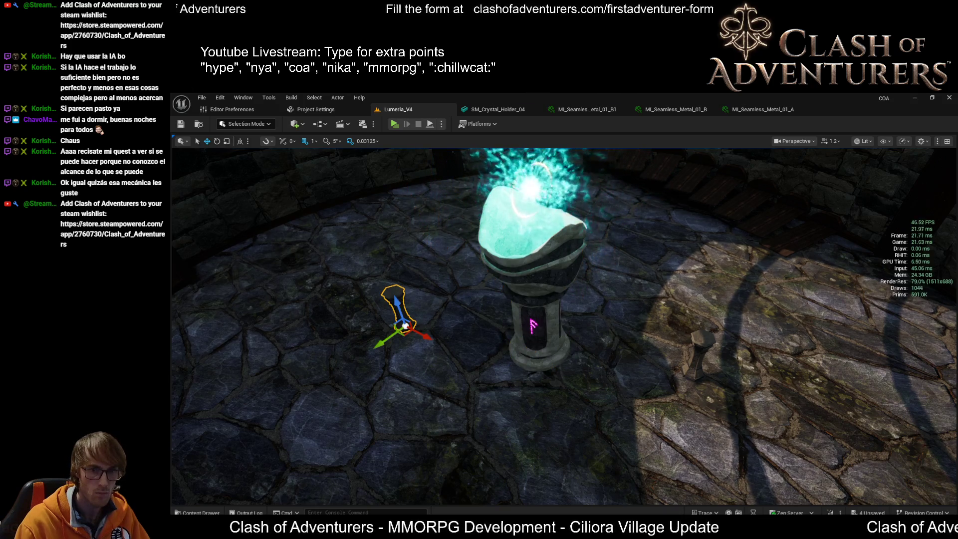
click(536, 326)
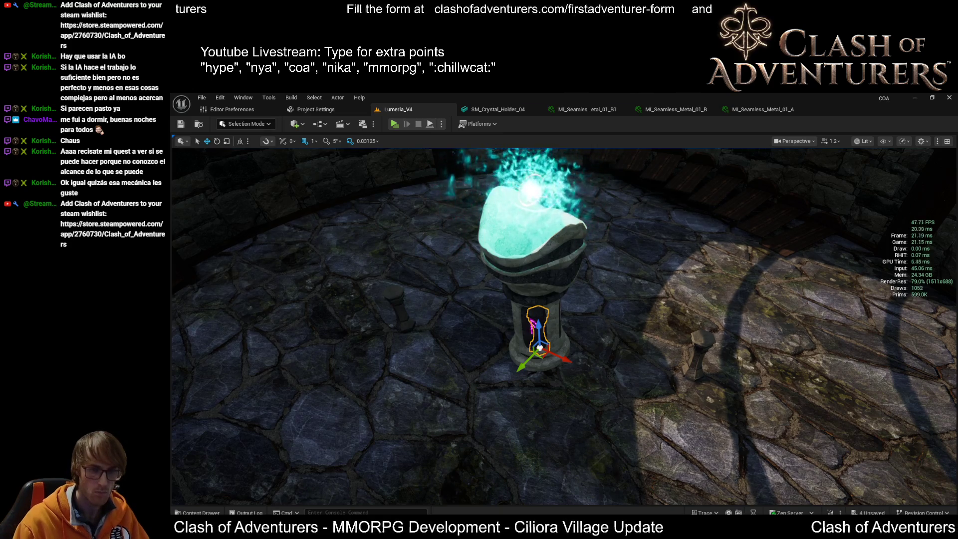
click(477, 456)
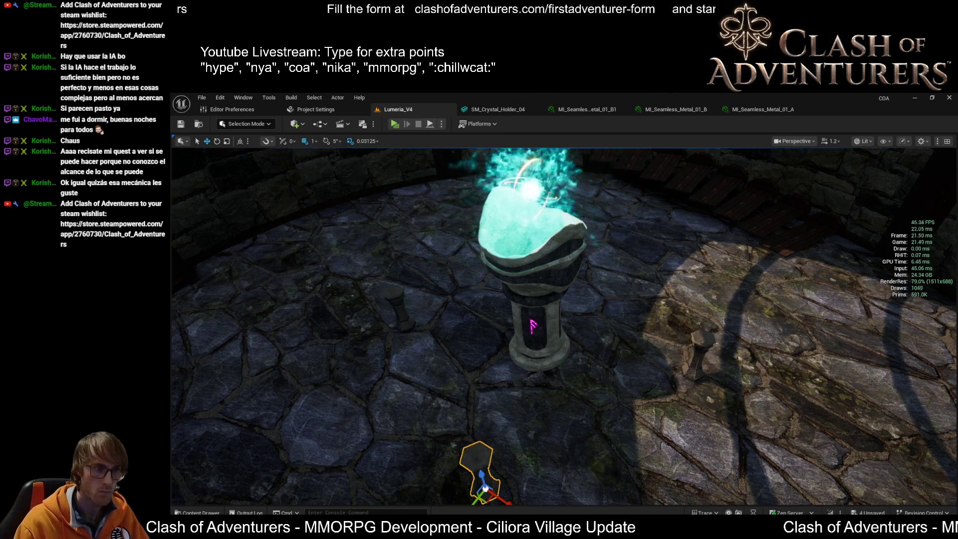
scroll(649, 381, up, 2)
scroll(698, 429, up, 2)
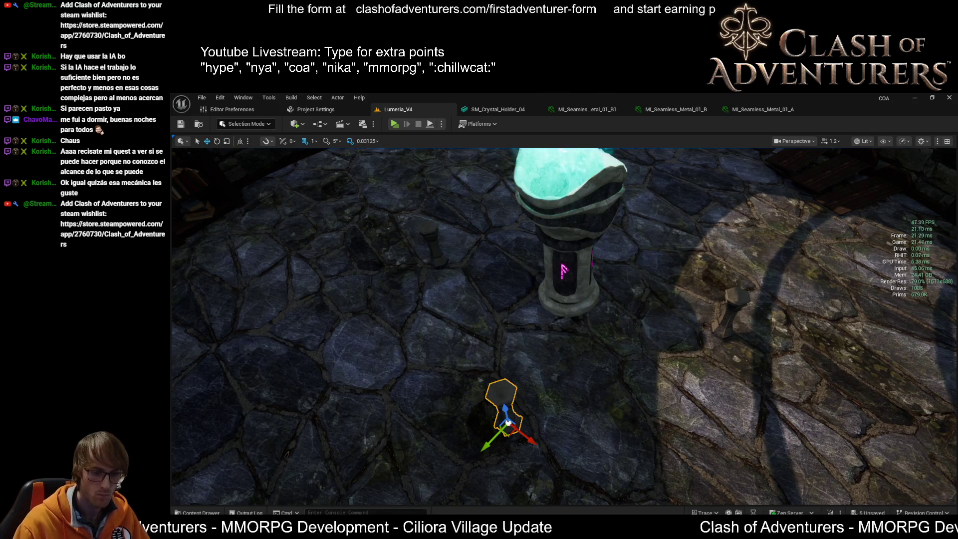
click(609, 194)
mouse_move(563, 300)
right_down()
mouse_move(589, 219)
mouse_move(613, 392)
mouse_move(534, 406)
mouse_move(576, 403)
mouse_move(533, 383)
right_up()
key(ctrl+s)
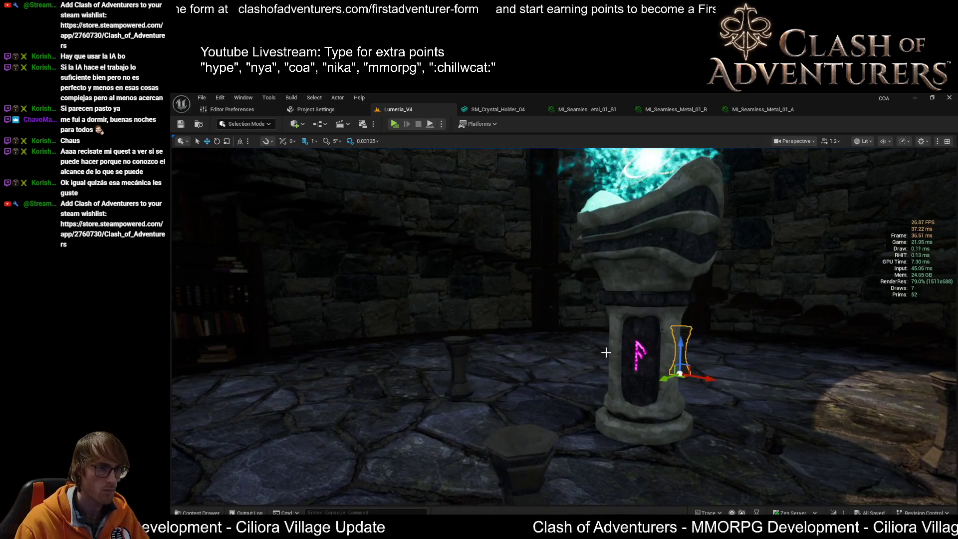
Focus on the front pillar and rotate it to a new angle.
key(f)
mouse_move(586, 360)
right_down()
mouse_move(574, 362)
mouse_move(612, 359)
mouse_move(539, 308)
mouse_move(529, 327)
right_up()
scroll(609, 359, down, 2)
scroll(607, 361, down, 2)
key(e)
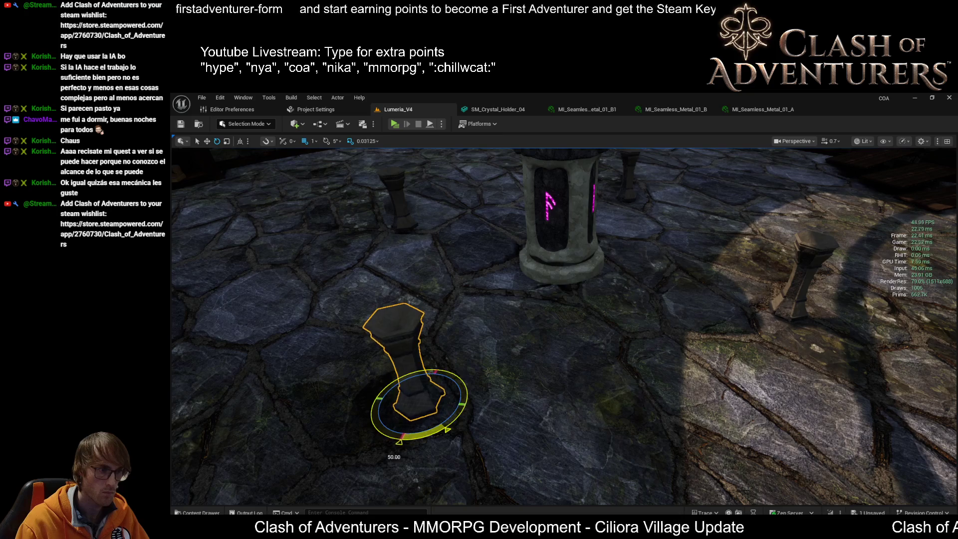
right_drag(413, 439, 400, 423)
right_drag(269, 160, 272, 164)
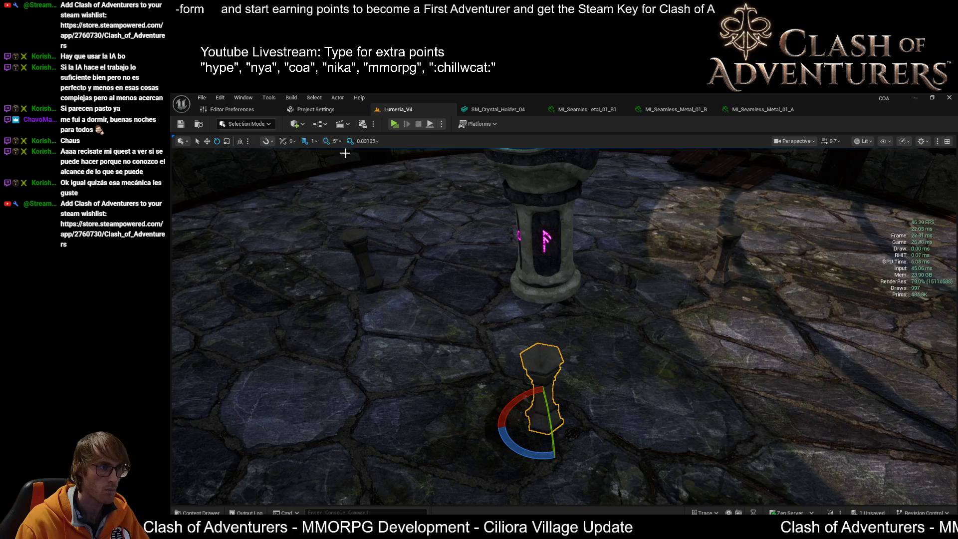
drag(529, 451, 548, 458)
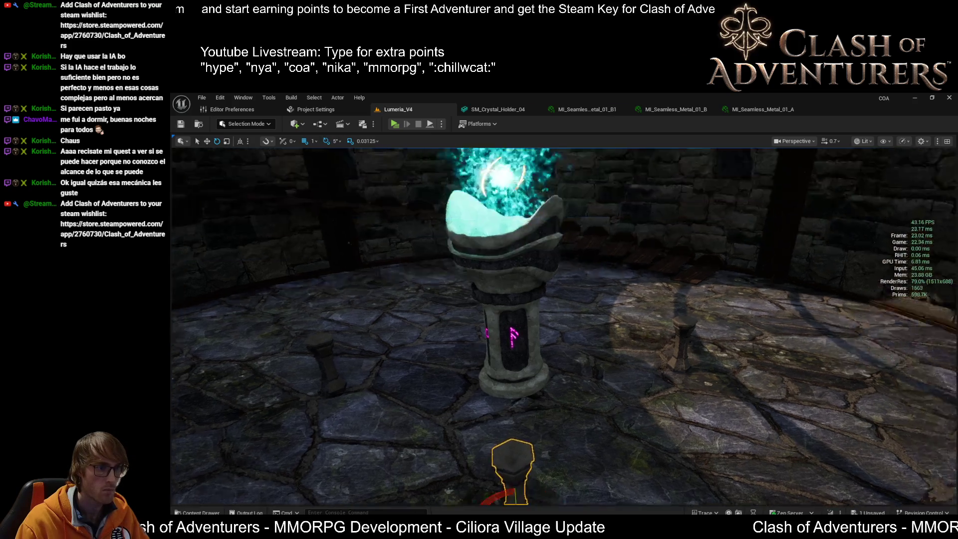